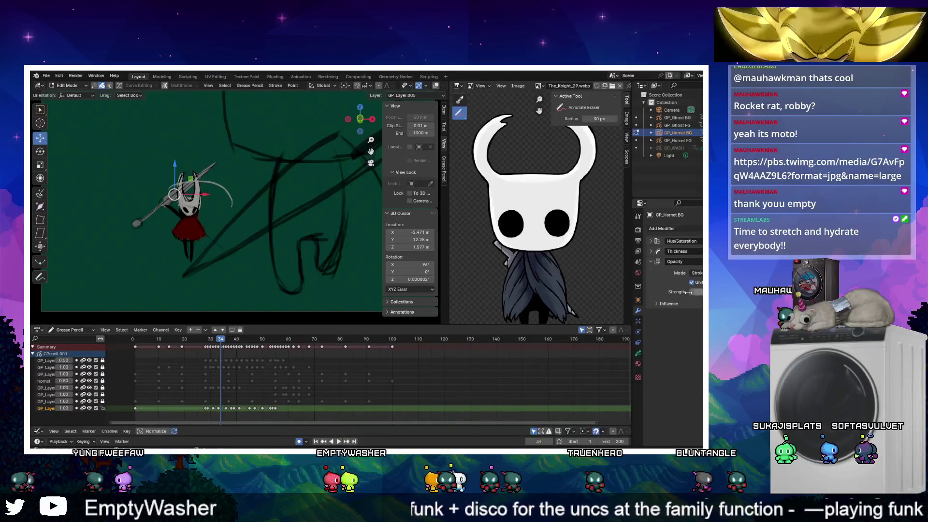
# Rewind and play back the Hornet animation to review it
pyautogui.moveTo(204, 339); pyautogui.dragTo(118, 335)
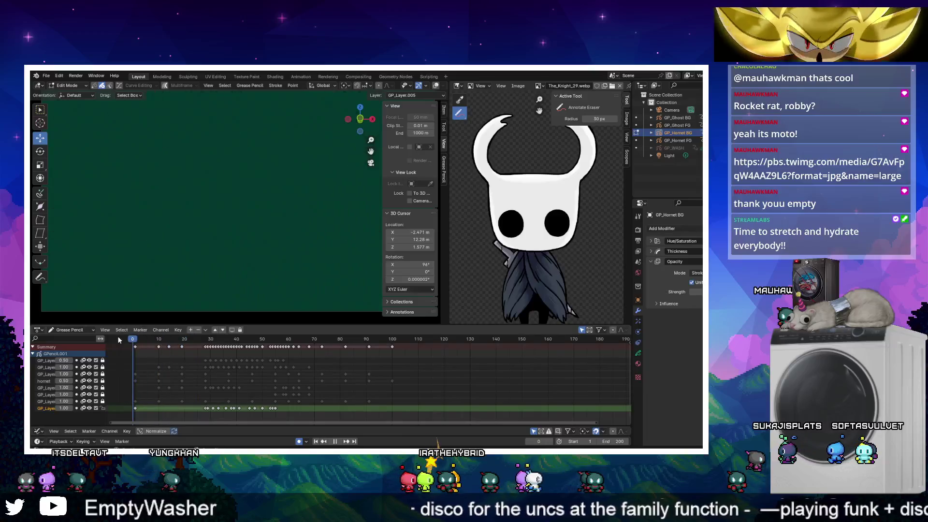
pyautogui.click(339, 441)
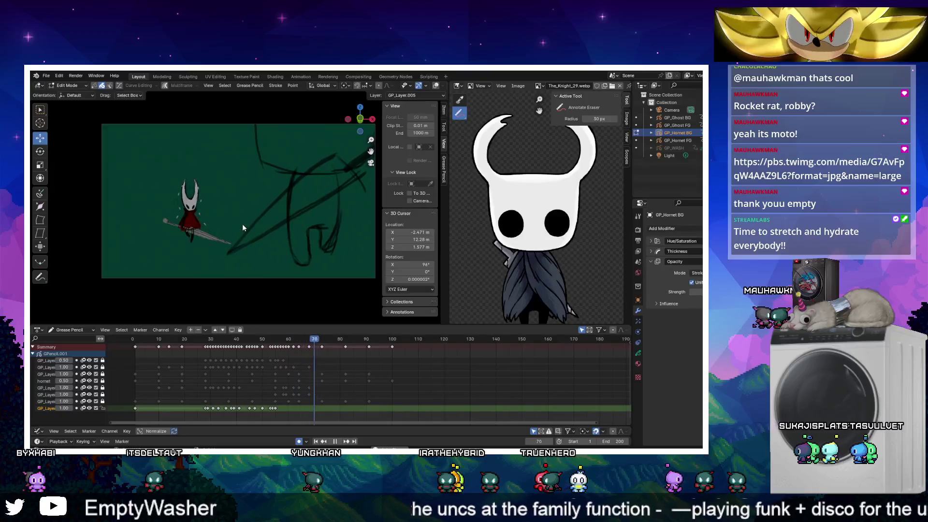
pyautogui.moveTo(293, 339)
pyautogui.mouseDown()
pyautogui.moveTo(315, 340)
pyautogui.moveTo(285, 337)
pyautogui.mouseUp()
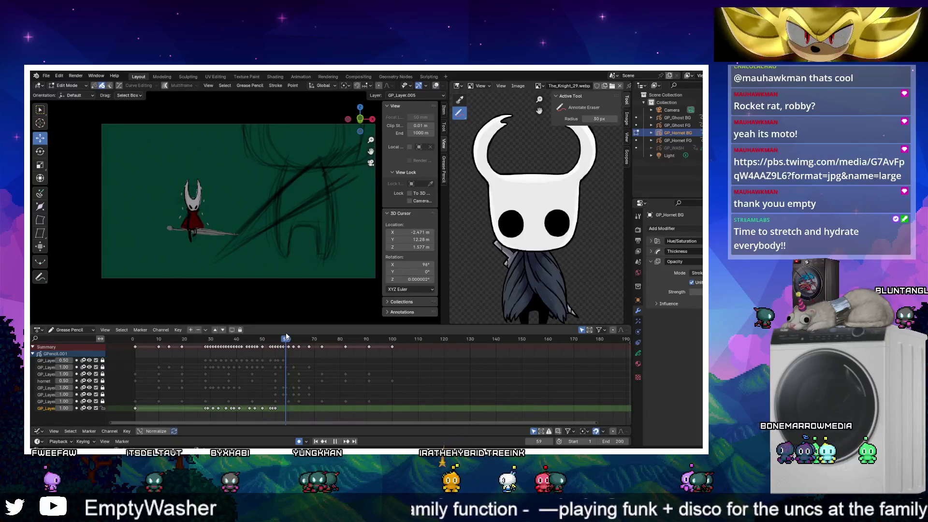
# Key the top GP_Layer at frame 60, replay, and bring the Rocket the Rat image over Blender
pyautogui.moveTo(286, 340); pyautogui.dragTo(132, 338)
pyautogui.click(287, 359)
pyautogui.rightClick(287, 358)
pyautogui.click(288, 358)
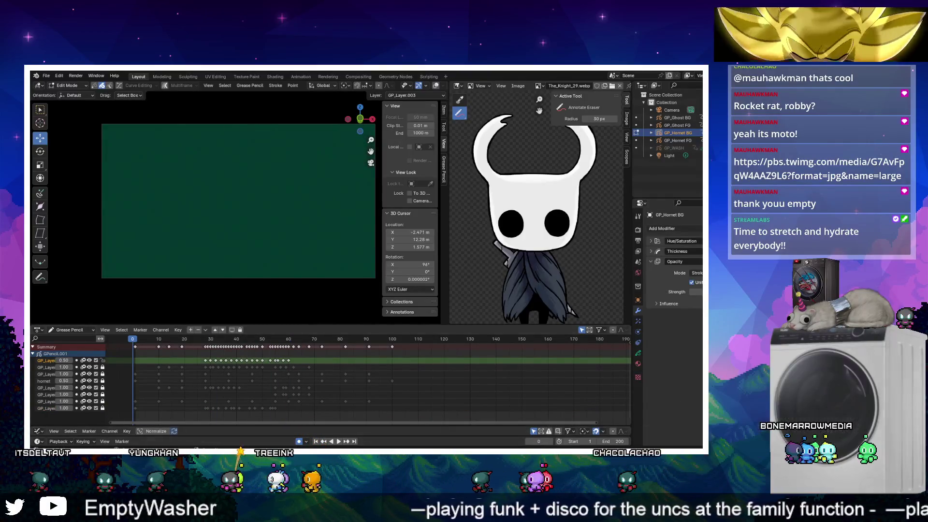
pyautogui.click(338, 442)
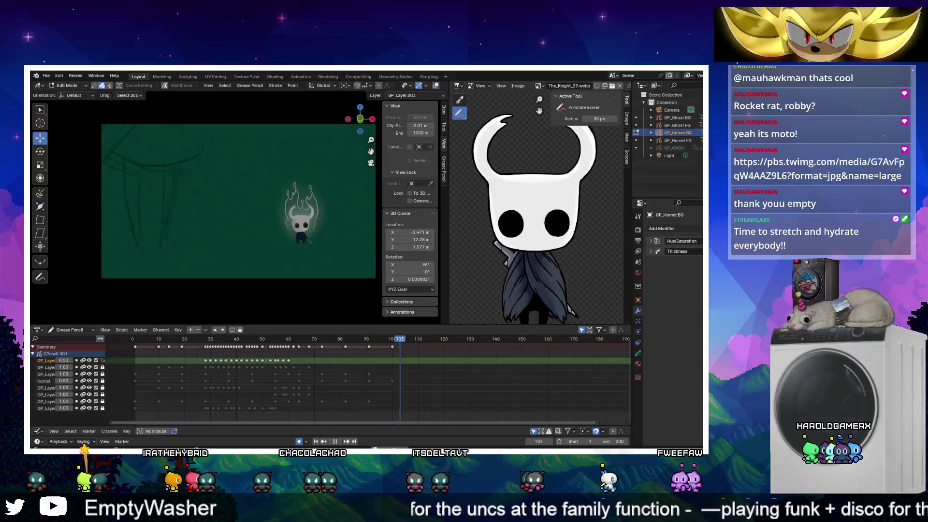
pyautogui.moveTo(85, 189)
pyautogui.mouseDown()
pyautogui.moveTo(96, 116)
pyautogui.moveTo(141, 85)
pyautogui.moveTo(127, 76)
pyautogui.mouseUp()
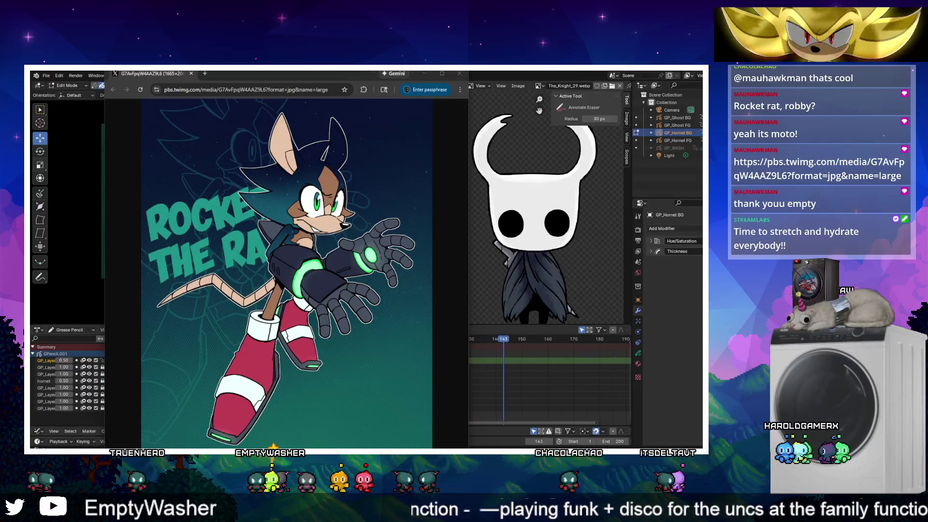
# Add the sketch image as a Chrome tab, compare it with Rocket the Rat, then close Chrome
pyautogui.moveTo(176, 158)
pyautogui.mouseDown()
pyautogui.moveTo(145, 113)
pyautogui.moveTo(163, 82)
pyautogui.moveTo(155, 81)
pyautogui.mouseUp()
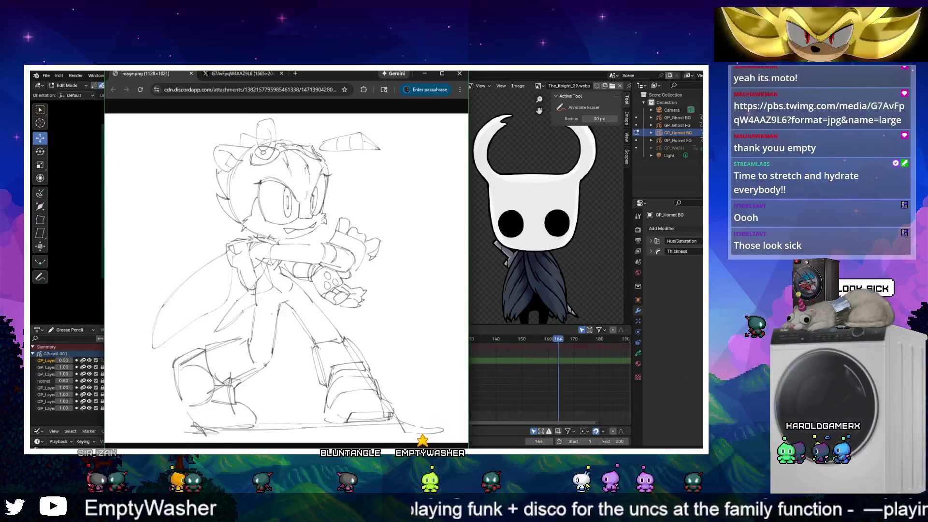
pyautogui.click(229, 75)
pyautogui.click(145, 73)
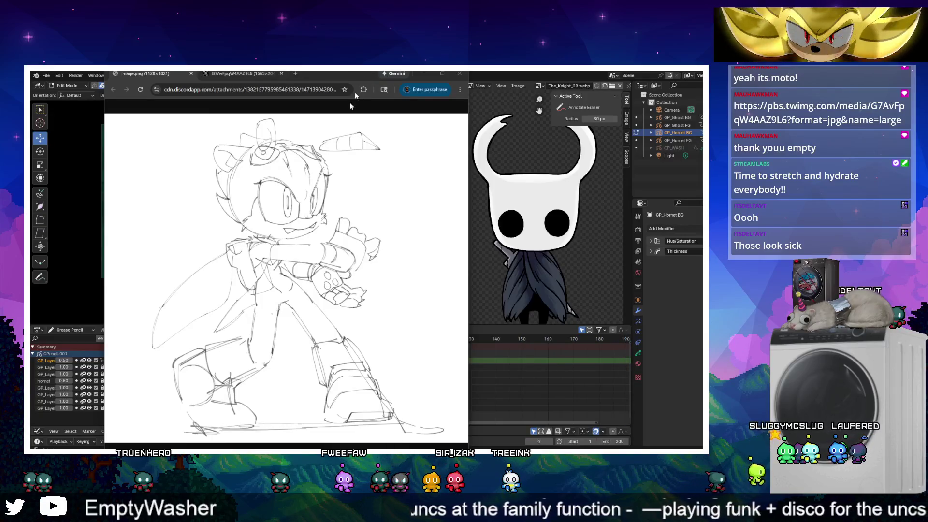
pyautogui.click(278, 208)
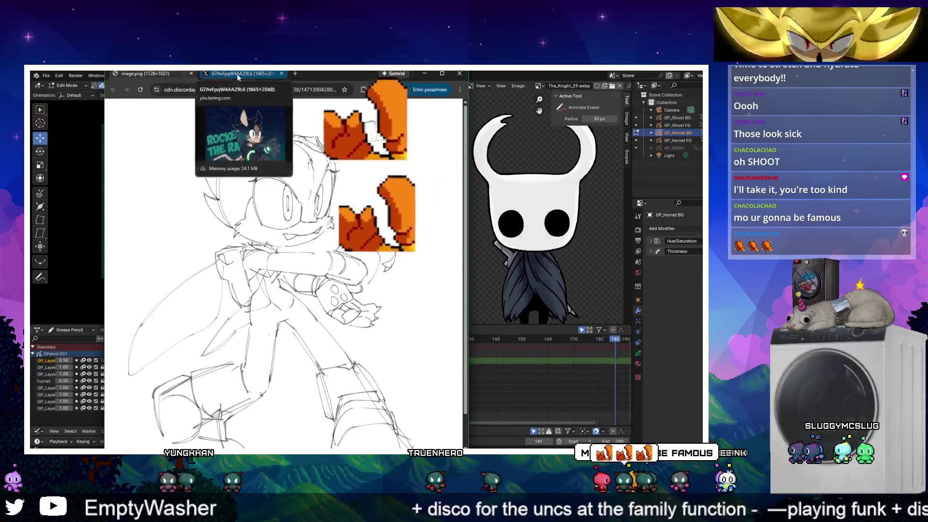
pyautogui.click(237, 74)
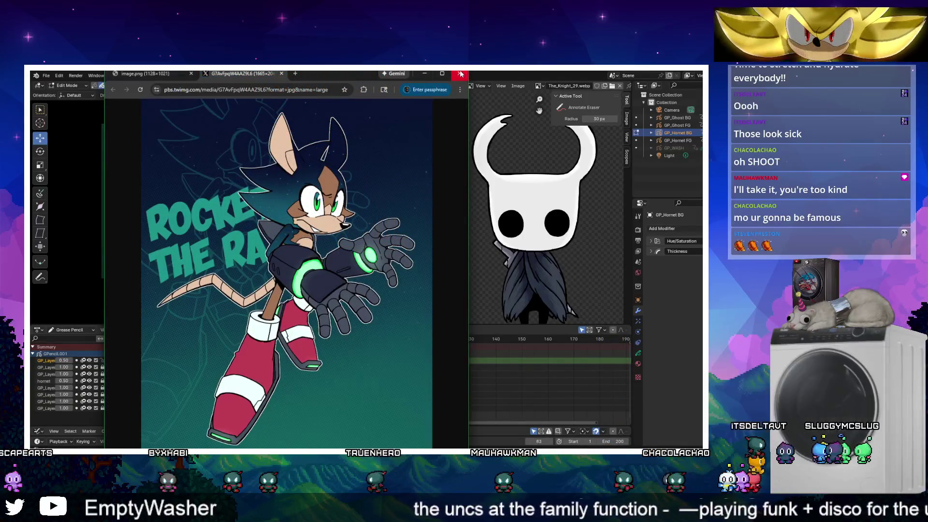
pyautogui.click(424, 73)
pyautogui.scroll(1, 253, 251)
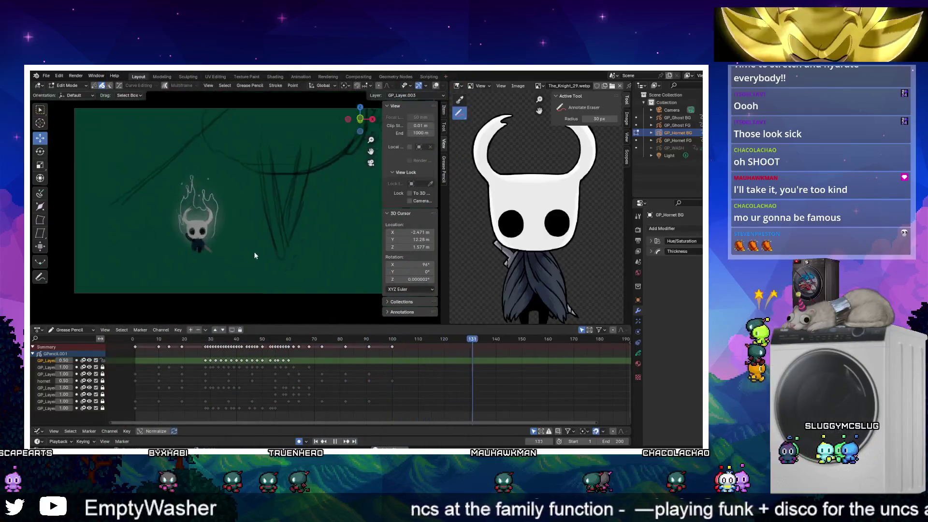
# Change the world background to a brighter green and stop playback
pyautogui.click(638, 272)
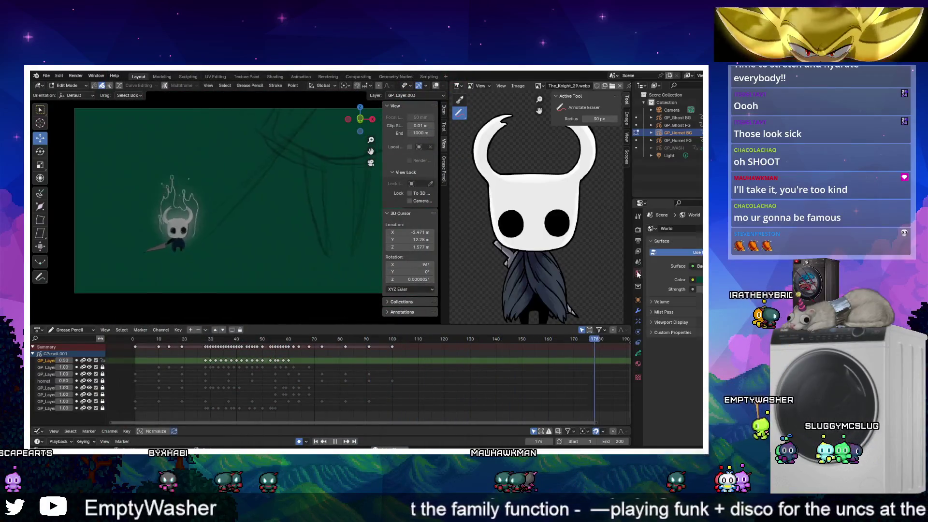
pyautogui.click(699, 279)
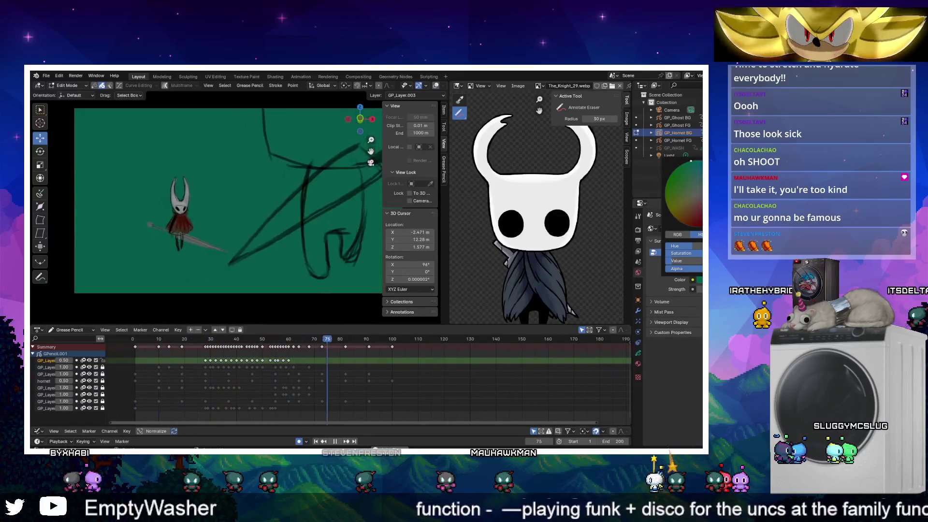
pyautogui.press('space')
pyautogui.press('space')
# Make GP_Ghost FG the active object and replay the animation from frame 1
pyautogui.click(252, 350)
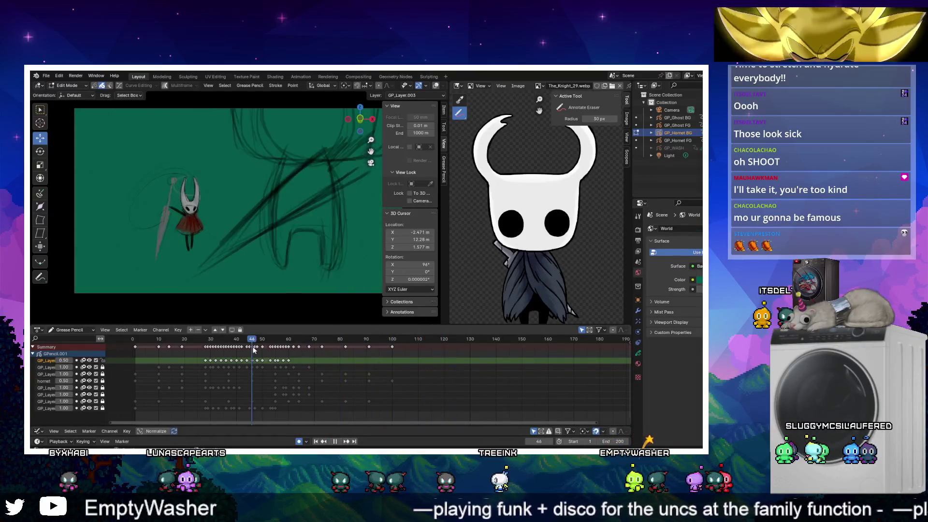
pyautogui.click(682, 127)
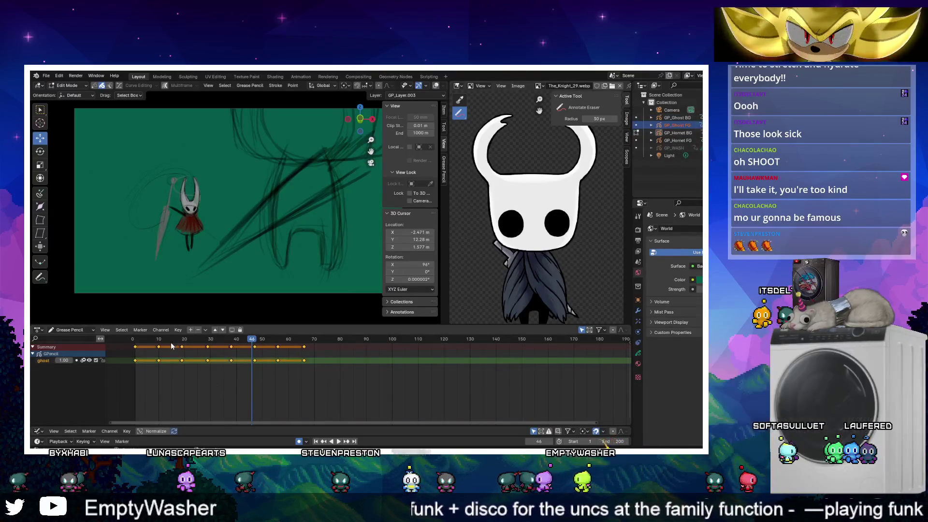
pyautogui.click(136, 339)
pyautogui.press('space')
pyautogui.press('space')
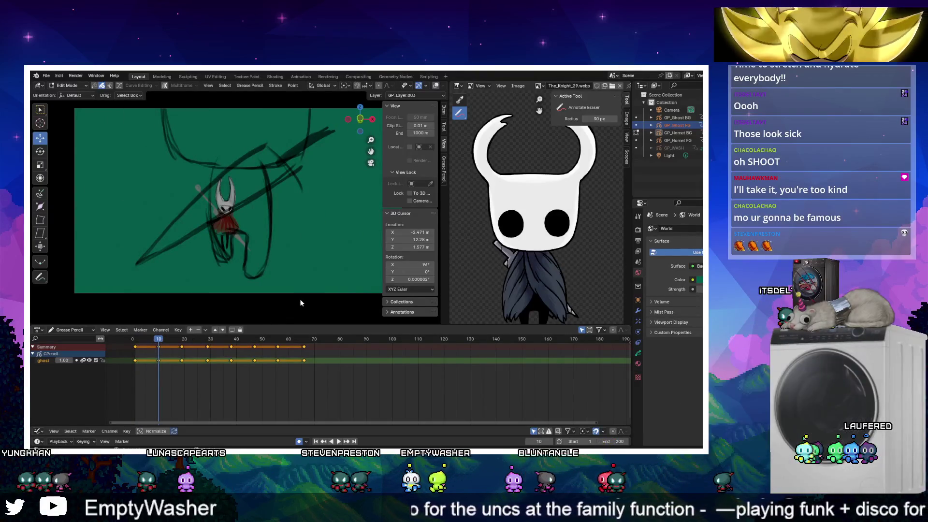
pyautogui.hotkey('ctrl', 'Tab')
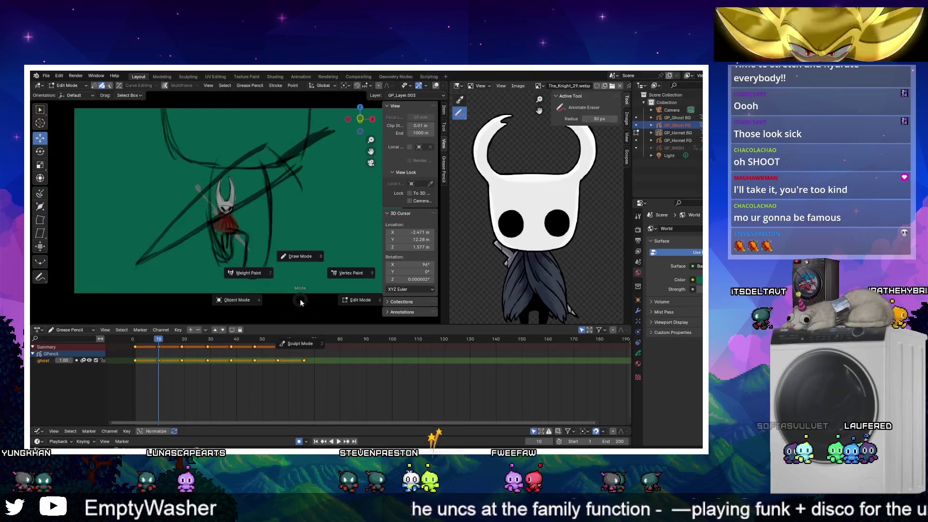
# Enter Draw Mode, add a Material.004 slot, and draw with Black.001
pyautogui.click(304, 260)
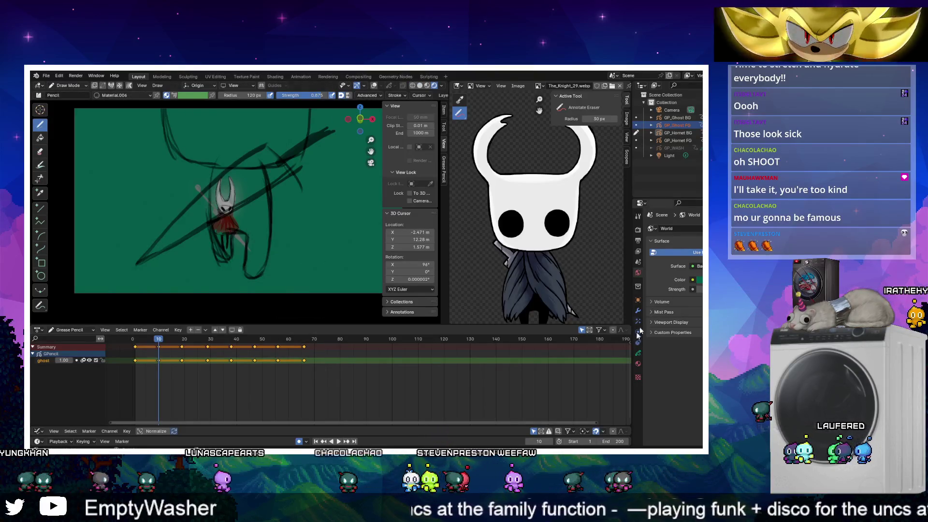
pyautogui.click(638, 364)
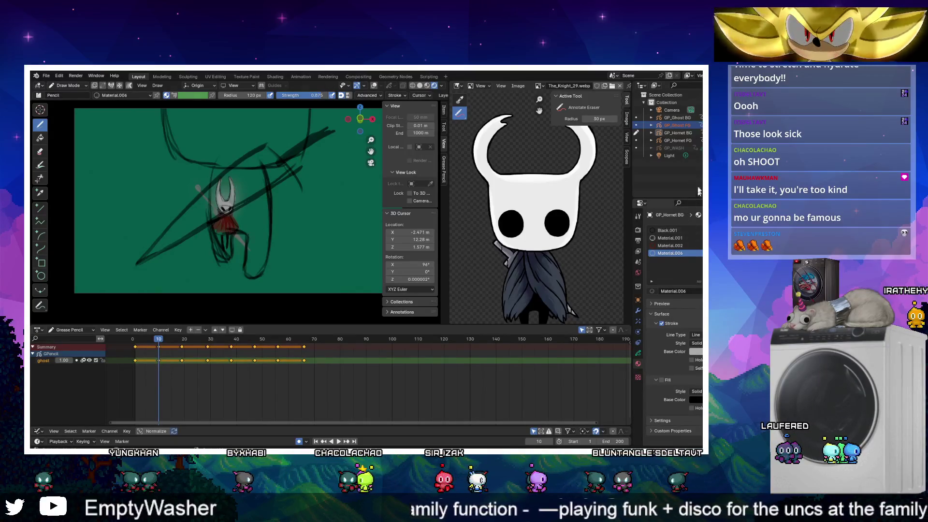
pyautogui.click(698, 231)
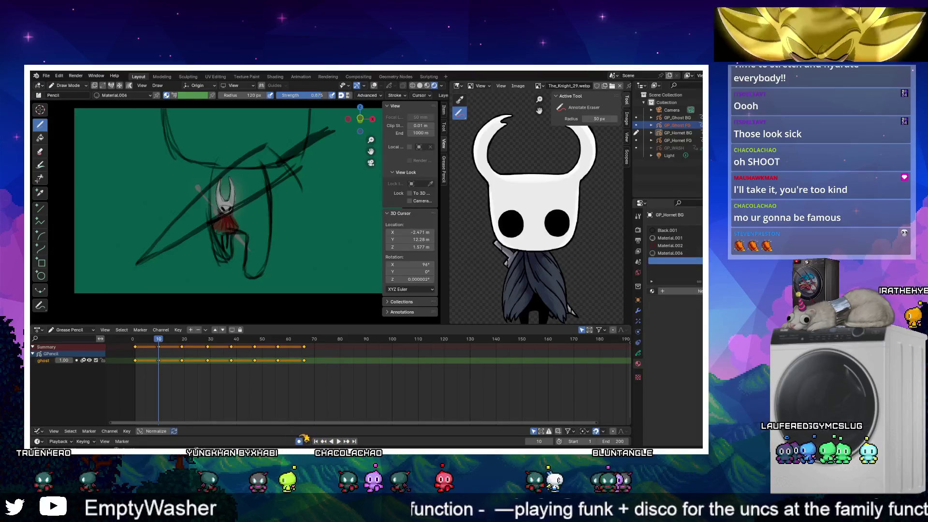
pyautogui.click(651, 291)
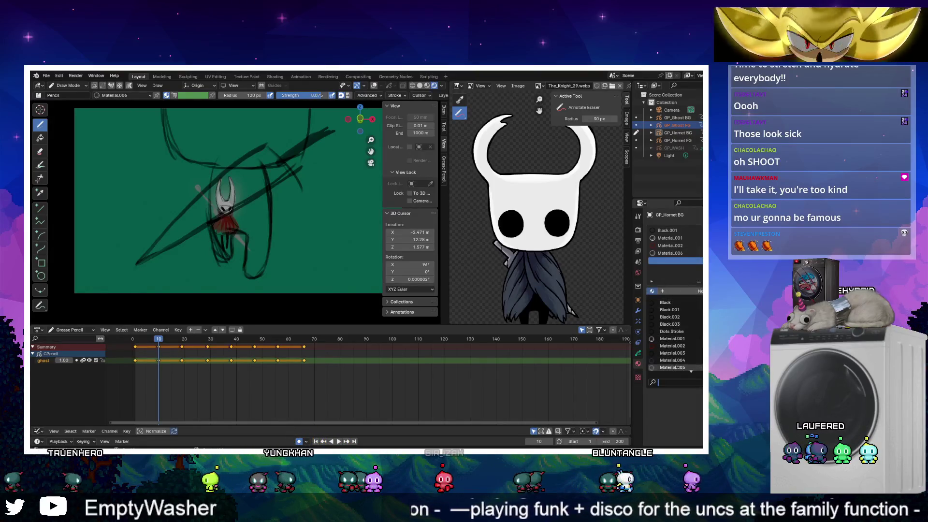
pyautogui.click(670, 360)
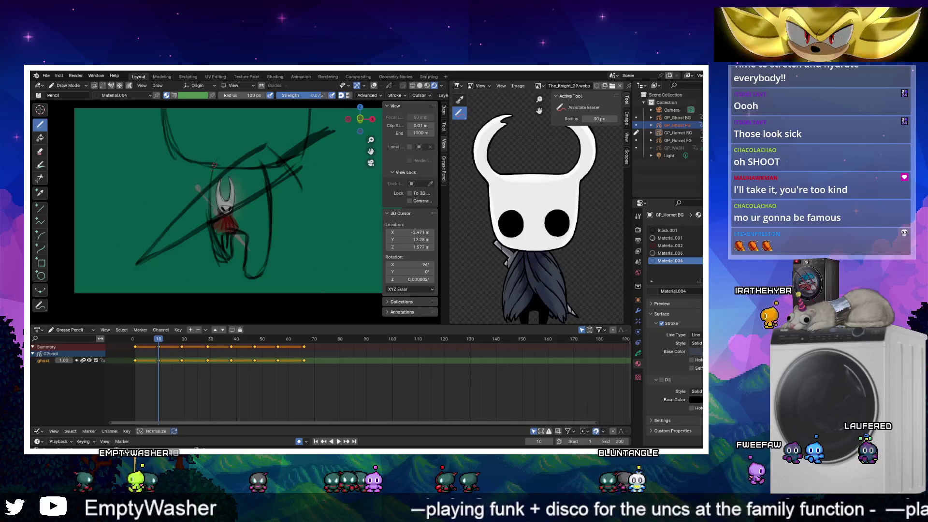
pyautogui.click(658, 231)
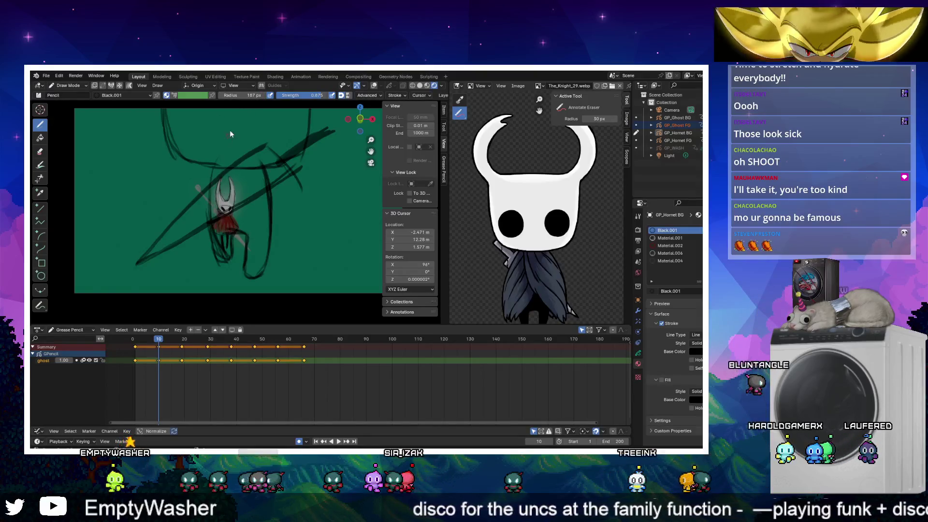
# Set the brush radius to 400 px and check the modifier settings
pyautogui.moveTo(241, 96); pyautogui.dragTo(290, 96)
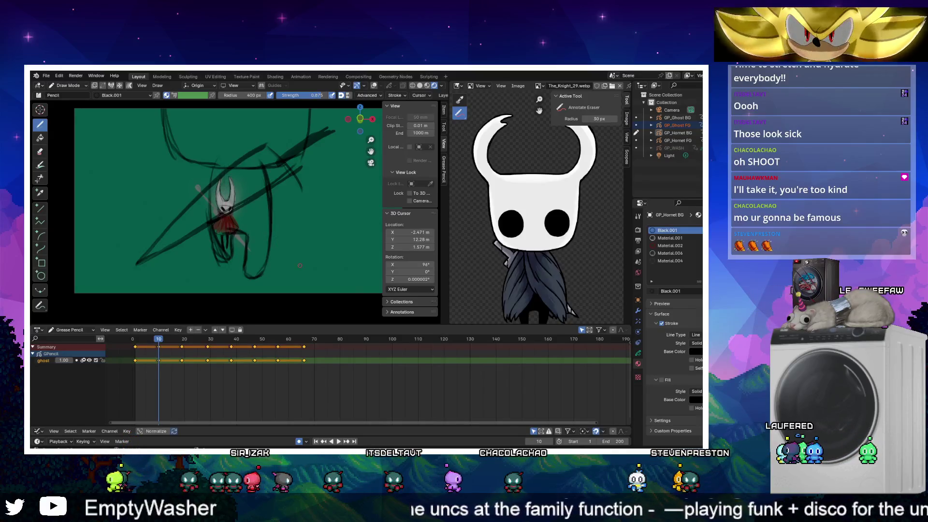
pyautogui.click(637, 310)
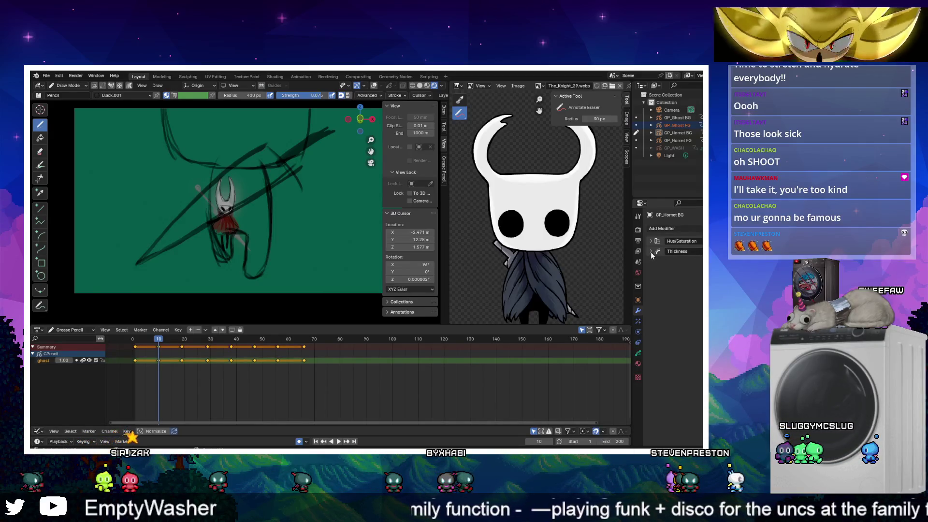
pyautogui.click(666, 133)
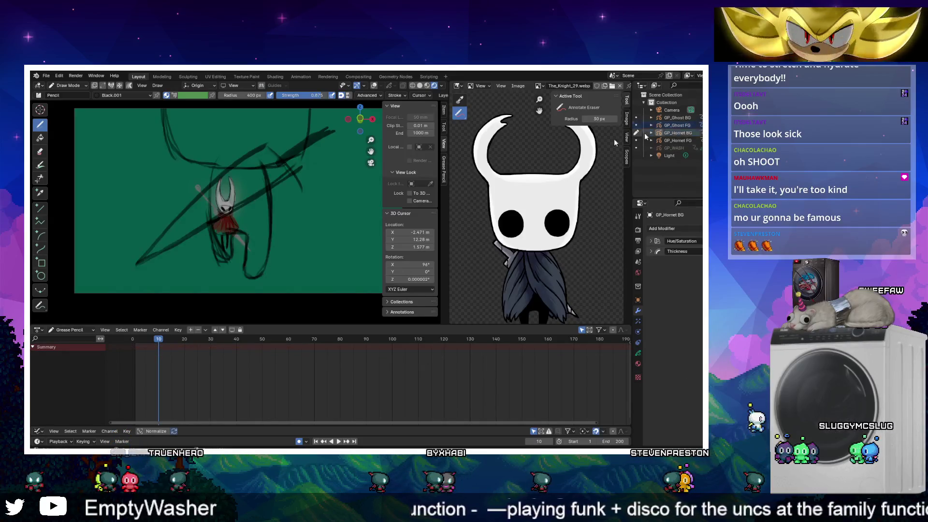
# Return to Object Mode, select GP_Ghost FG, and re-enter Draw Mode
pyautogui.hotkey('ctrl', 'Tab')
pyautogui.click(271, 199)
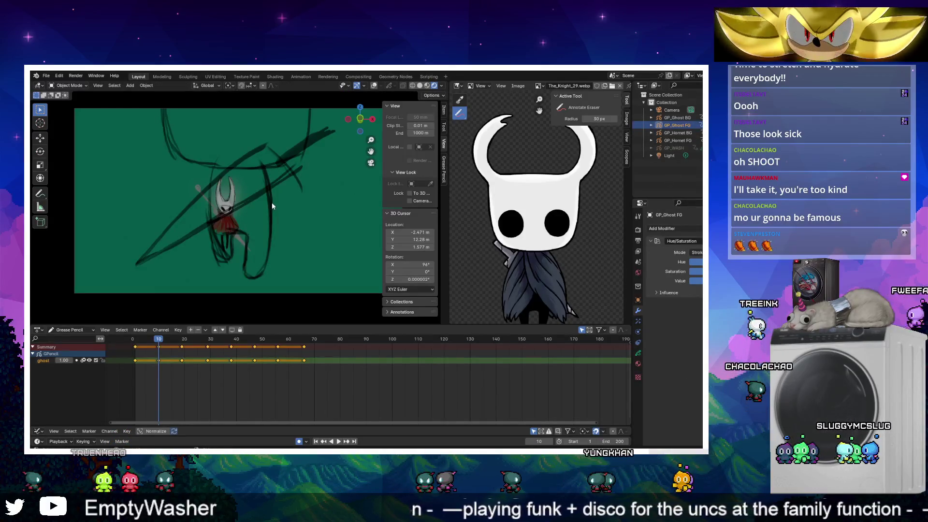
pyautogui.hotkey('ctrl', 'Tab')
pyautogui.click(300, 166)
# Undo two trial strokes over the figure and shrink the brush to 112 px
pyautogui.moveTo(232, 116)
pyautogui.mouseDown()
pyautogui.moveTo(251, 271)
pyautogui.moveTo(270, 145)
pyautogui.moveTo(217, 103)
pyautogui.mouseUp()
pyautogui.hotkey('ctrl', 'z')
pyautogui.hotkey('ctrl', 'z')
pyautogui.moveTo(217, 256); pyautogui.dragTo(222, 171)
pyautogui.hotkey('ctrl', 'z')
pyautogui.press('f')
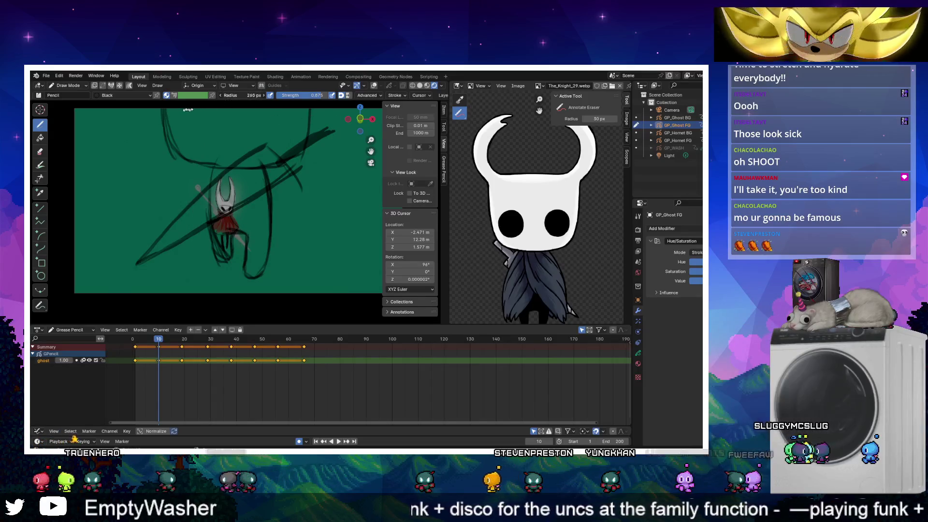
pyautogui.click(131, 143)
# Draw dark strokes on the figure's left and right sides, then heighten the bottom editor
pyautogui.moveTo(213, 222); pyautogui.dragTo(216, 179)
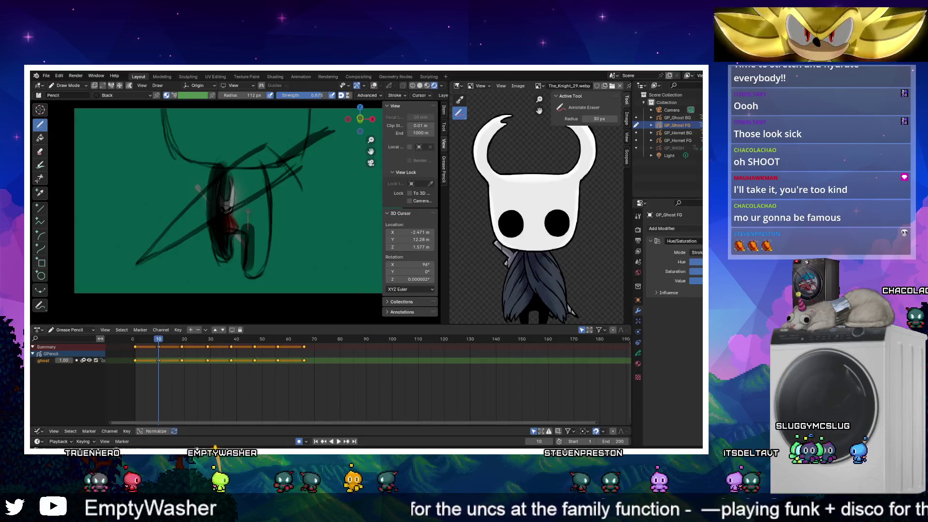
pyautogui.moveTo(248, 232); pyautogui.dragTo(242, 162)
pyautogui.moveTo(256, 273); pyautogui.dragTo(251, 186)
pyautogui.moveTo(252, 274)
pyautogui.mouseDown()
pyautogui.moveTo(248, 164)
pyautogui.moveTo(239, 221)
pyautogui.mouseUp()
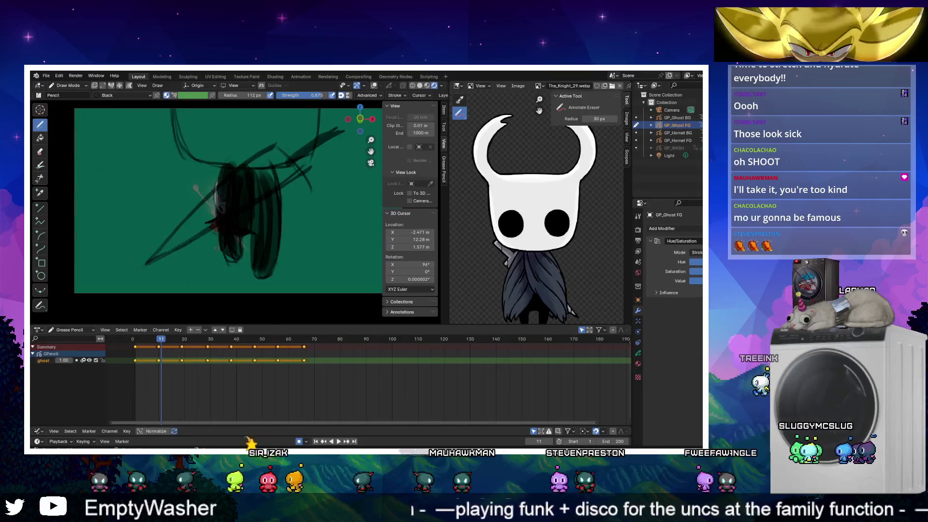
pyautogui.moveTo(140, 424); pyautogui.dragTo(140, 370)
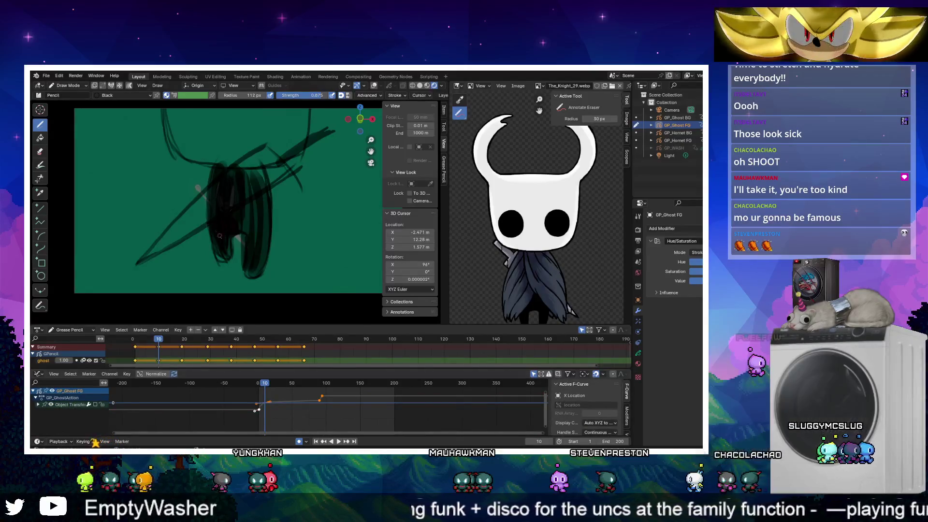
# Go to frame 1 and draw three dark hair strands on the ghost
pyautogui.press('Left')
pyautogui.hotkey('shift', 'Left')
pyautogui.moveTo(215, 256)
pyautogui.mouseDown()
pyautogui.moveTo(225, 152)
pyautogui.moveTo(228, 175)
pyautogui.mouseUp()
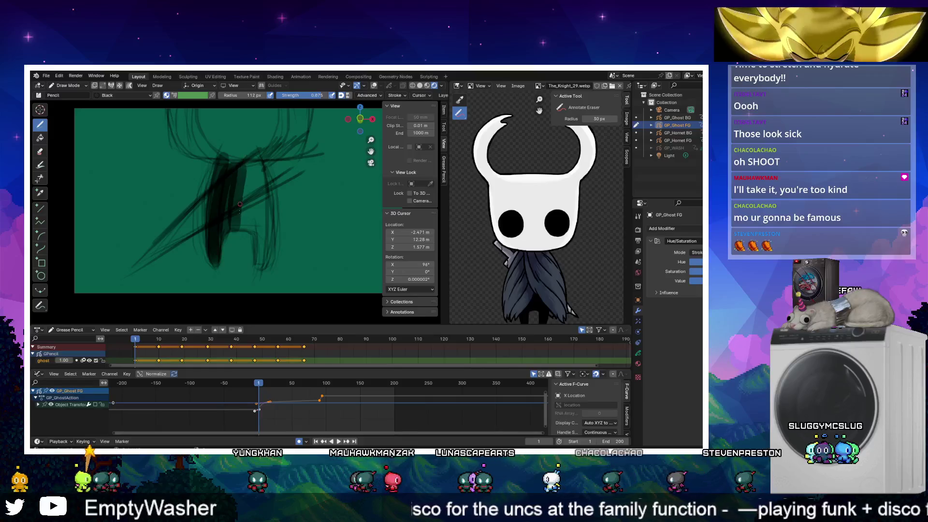
pyautogui.moveTo(241, 199); pyautogui.dragTo(248, 170)
pyautogui.moveTo(261, 265); pyautogui.dragTo(251, 164)
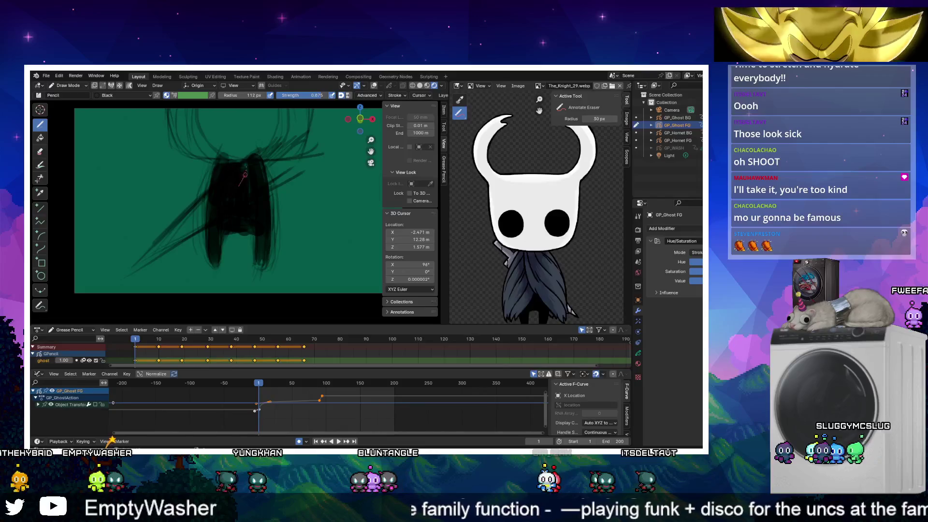
# Add a Material.004 slot, discarding a mistakenly created new material
pyautogui.click(637, 376)
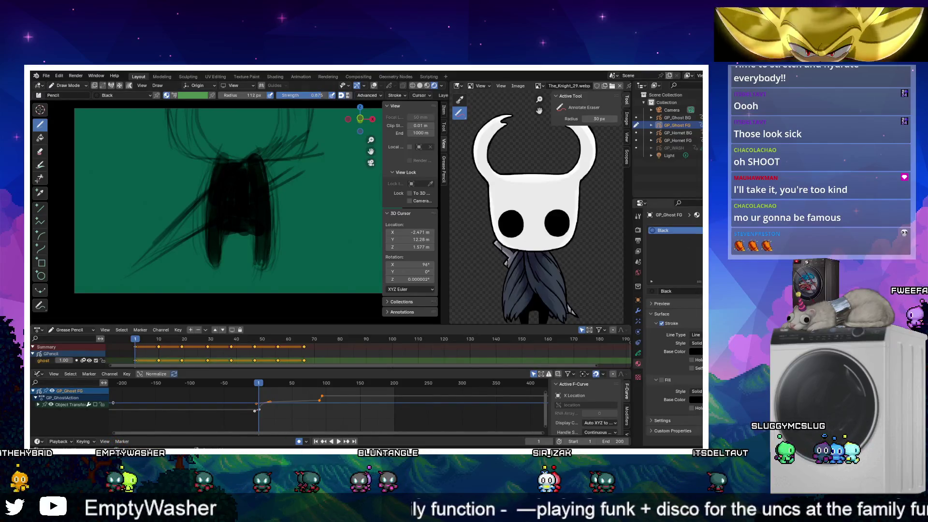
pyautogui.click(699, 230)
pyautogui.click(666, 290)
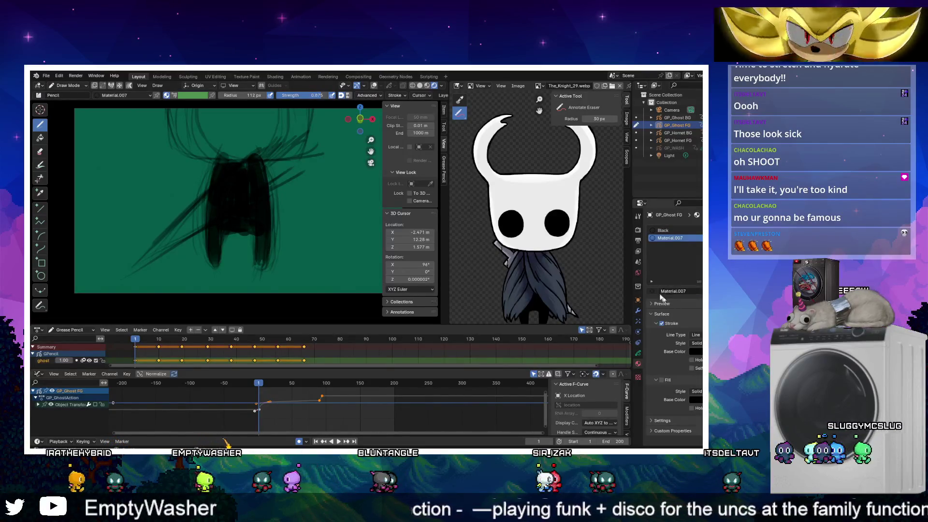
pyautogui.click(700, 240)
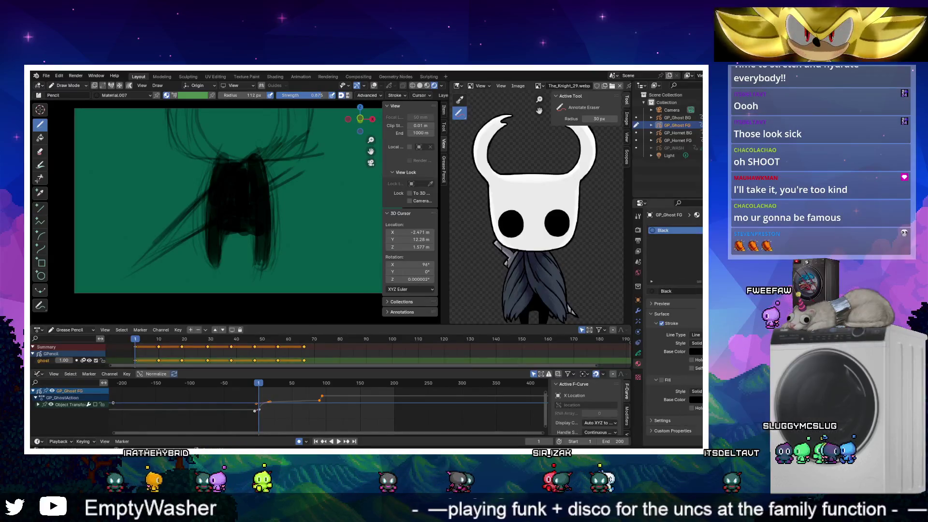
pyautogui.click(699, 230)
pyautogui.click(655, 291)
pyautogui.click(668, 342)
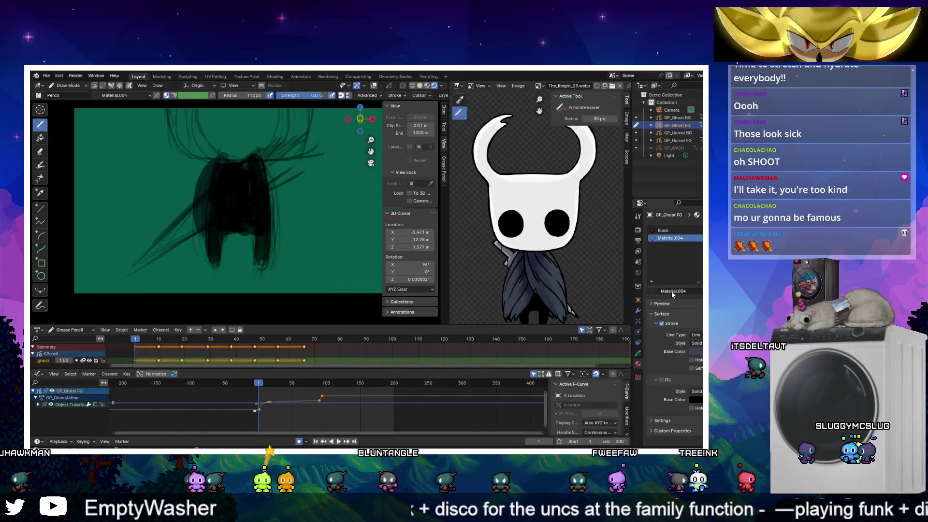
# Draw one more strand and tint the Material.004 stroke colour light blue-grey
pyautogui.moveTo(203, 160); pyautogui.dragTo(215, 237)
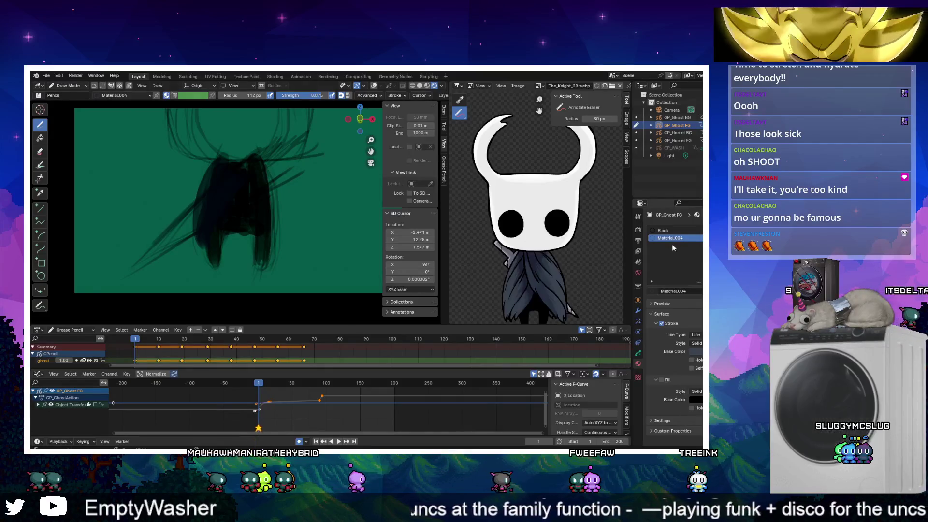
pyautogui.click(696, 351)
pyautogui.moveTo(740, 290)
pyautogui.mouseDown()
pyautogui.moveTo(739, 242)
pyautogui.moveTo(739, 256)
pyautogui.mouseUp()
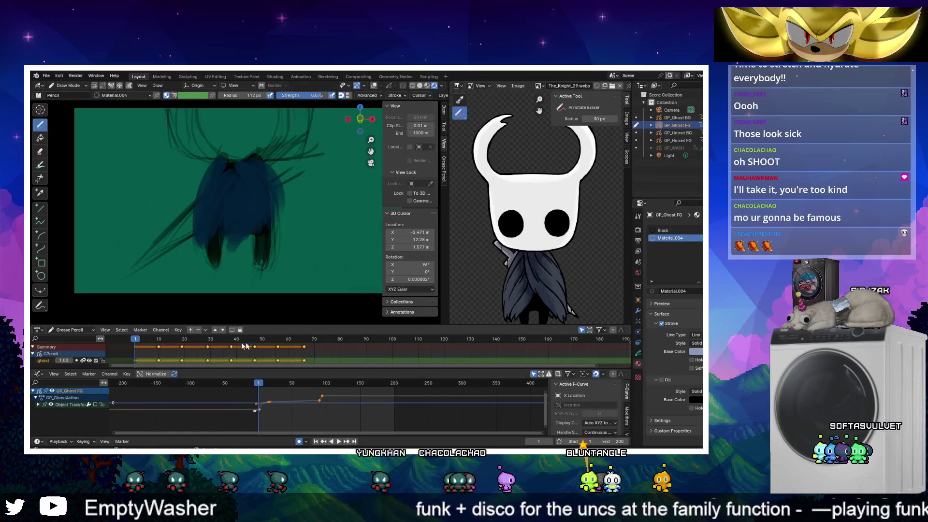
pyautogui.click(158, 340)
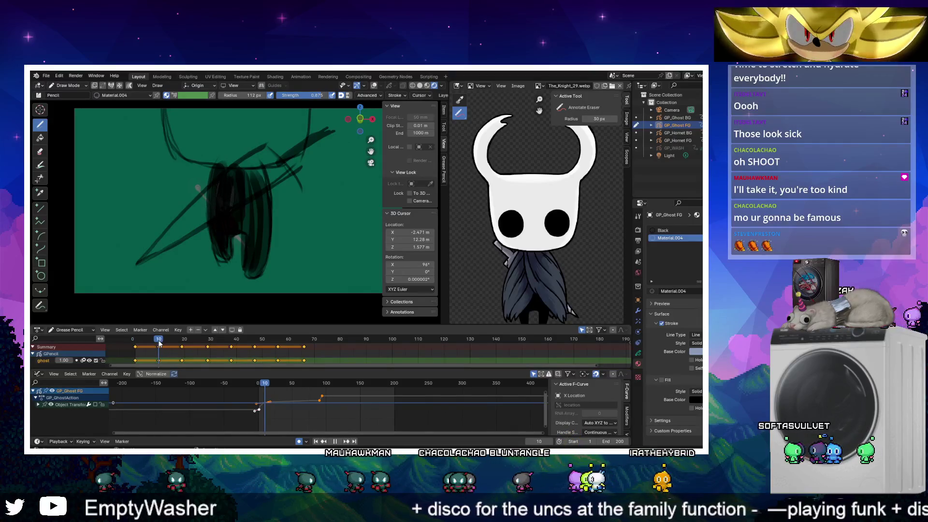
# Select the Black material and draw dark hair strokes on the ghost at frame 19
pyautogui.click(656, 231)
pyautogui.press('Right')
pyautogui.press('Right')
pyautogui.press('Right')
pyautogui.press('Right')
pyautogui.press('Right')
pyautogui.press('Right')
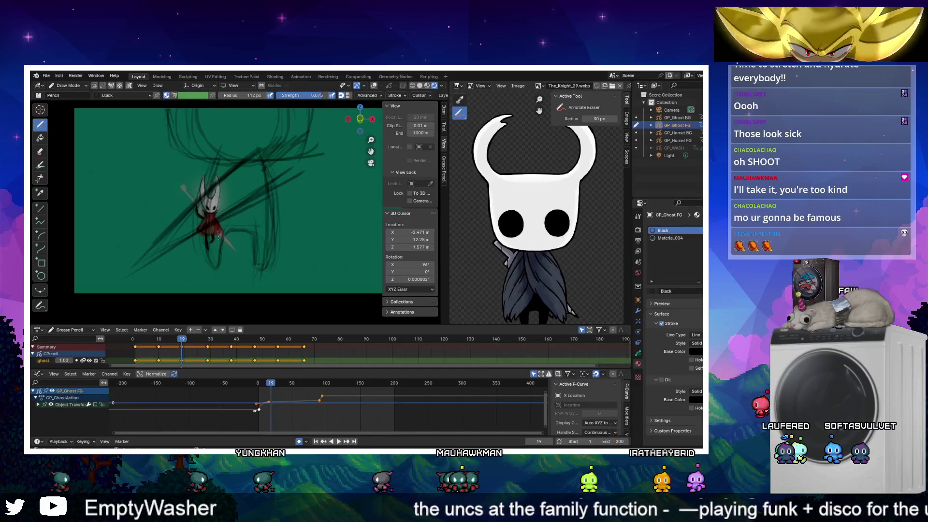
pyautogui.moveTo(212, 223); pyautogui.dragTo(228, 151)
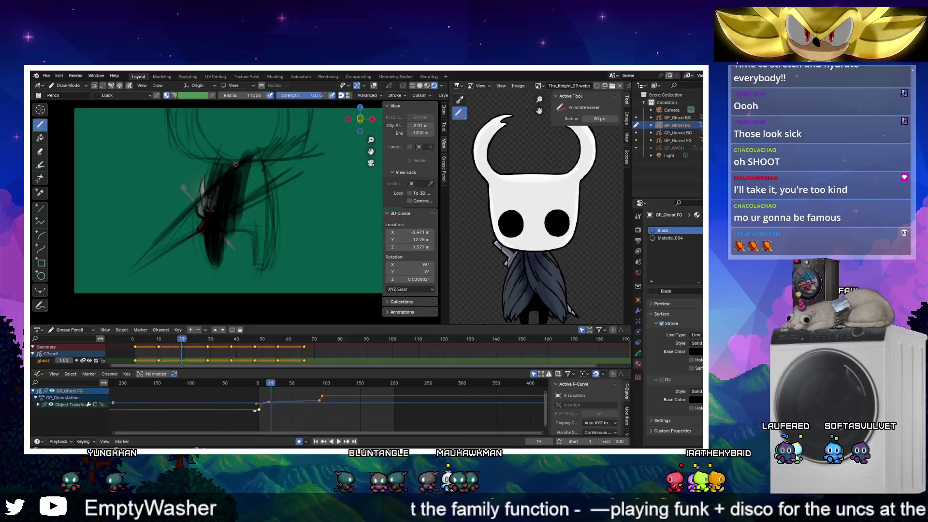
pyautogui.moveTo(240, 219); pyautogui.dragTo(249, 159)
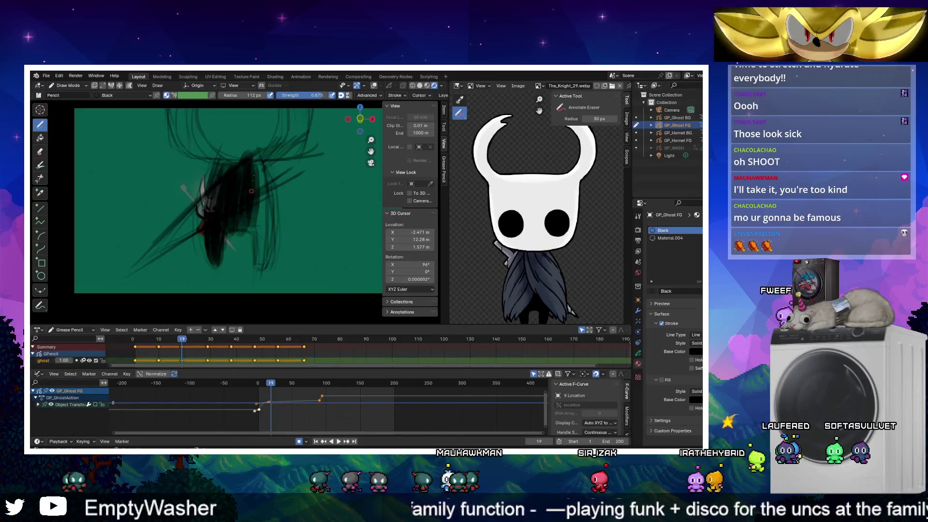
pyautogui.moveTo(260, 273); pyautogui.dragTo(259, 177)
pyautogui.moveTo(253, 255)
pyautogui.mouseDown()
pyautogui.moveTo(265, 147)
pyautogui.moveTo(268, 174)
pyautogui.mouseUp()
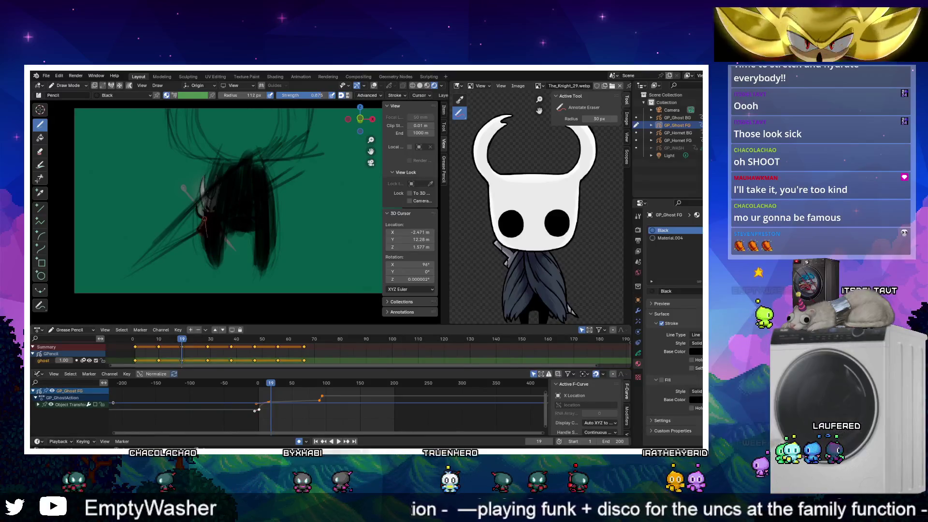
# Draw thick dark hair strokes over the ghost on keyframe 29
pyautogui.press('Up')
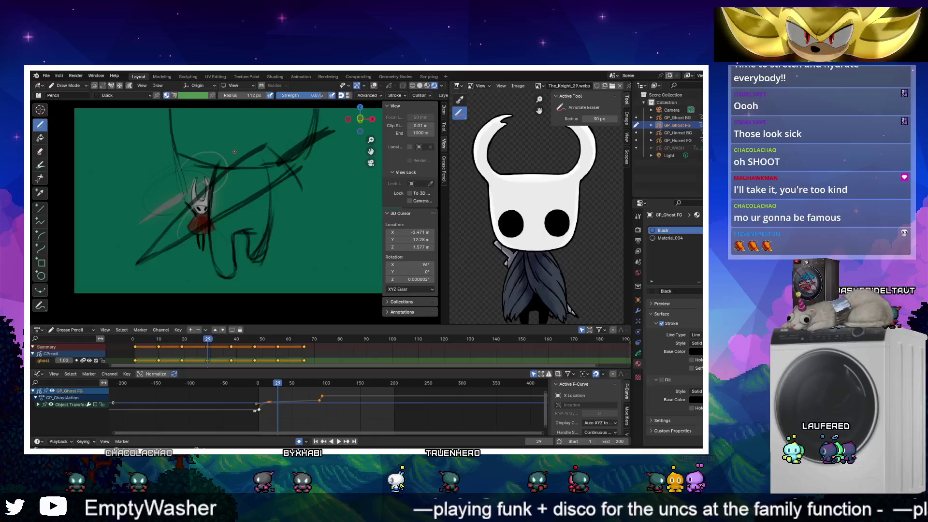
pyautogui.press('Down')
pyautogui.press('Up')
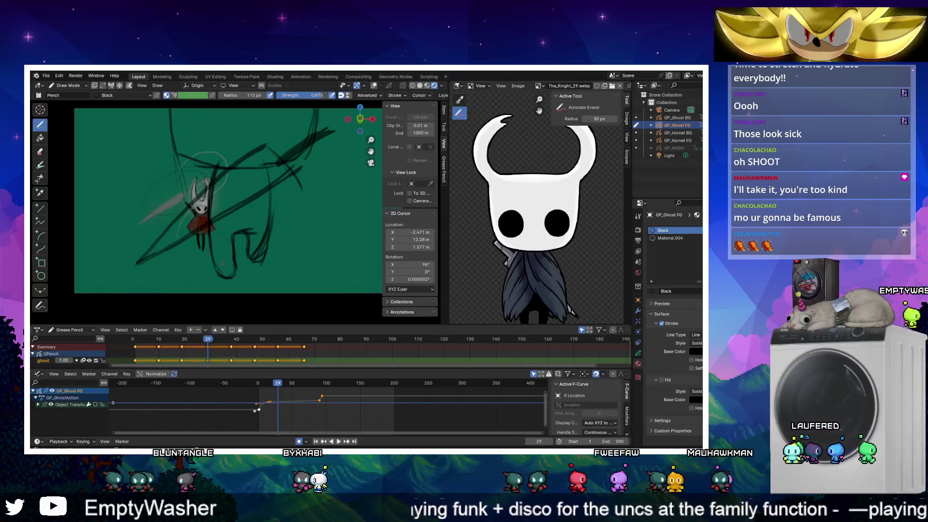
pyautogui.moveTo(212, 179); pyautogui.dragTo(220, 273)
pyautogui.moveTo(217, 175)
pyautogui.mouseDown()
pyautogui.moveTo(227, 273)
pyautogui.moveTo(244, 237)
pyautogui.mouseUp()
pyautogui.moveTo(242, 167); pyautogui.dragTo(248, 235)
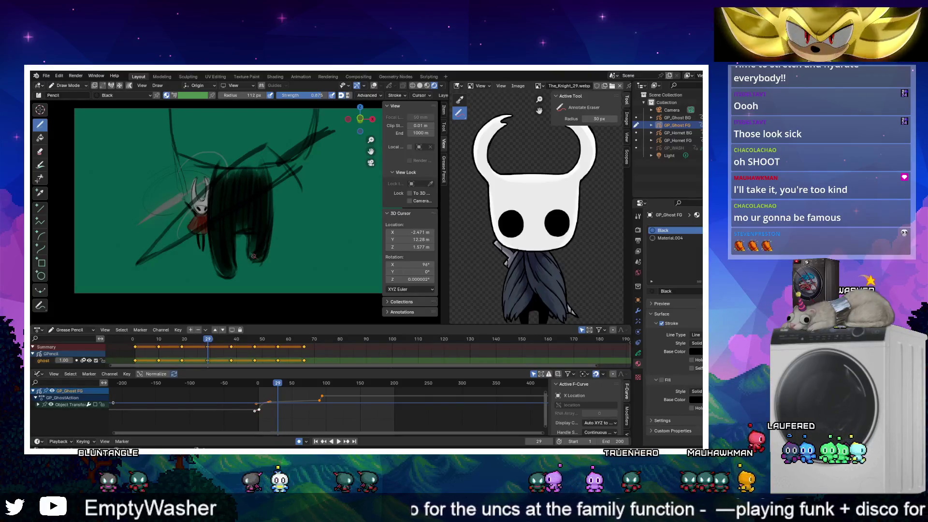
# With Material.004 active, paint bluish highlights over the hair on keyframe 19
pyautogui.click(669, 237)
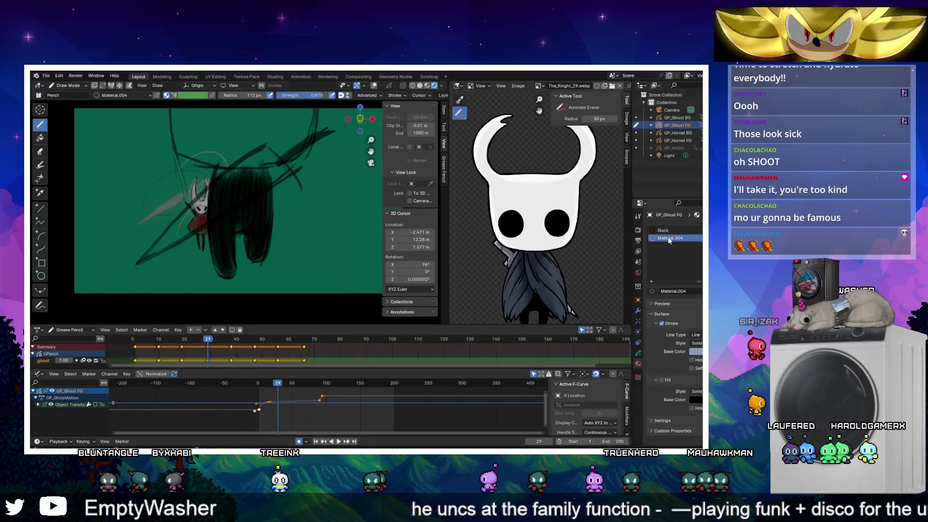
pyautogui.press('Left')
pyautogui.press('Left')
pyautogui.press('Left')
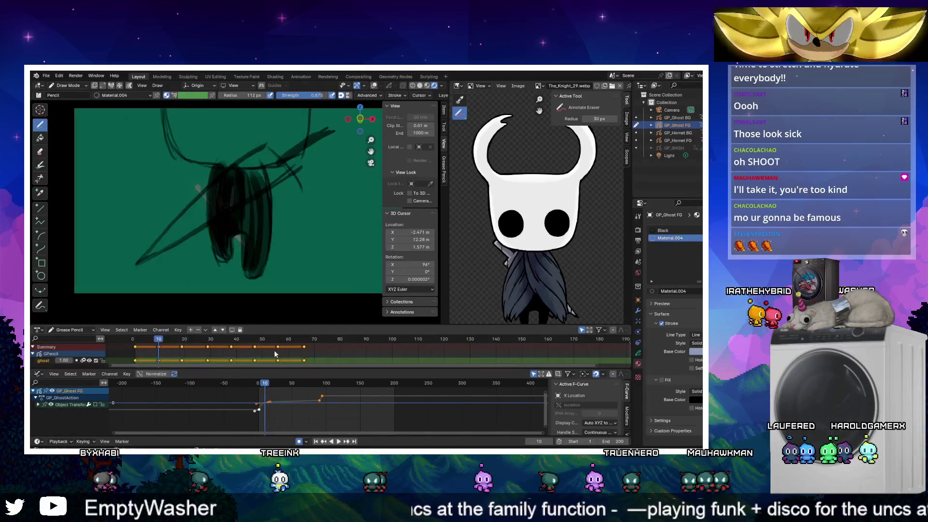
pyautogui.press('Up')
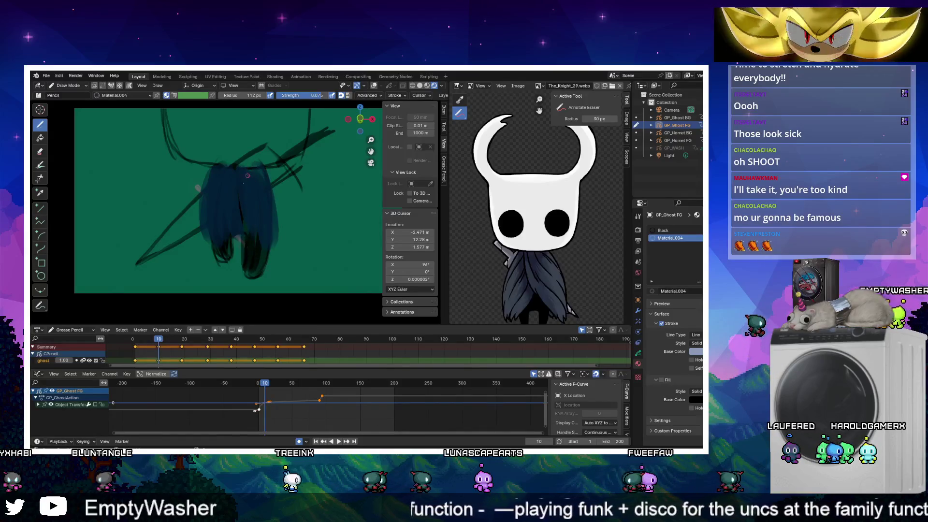
pyautogui.press('Up')
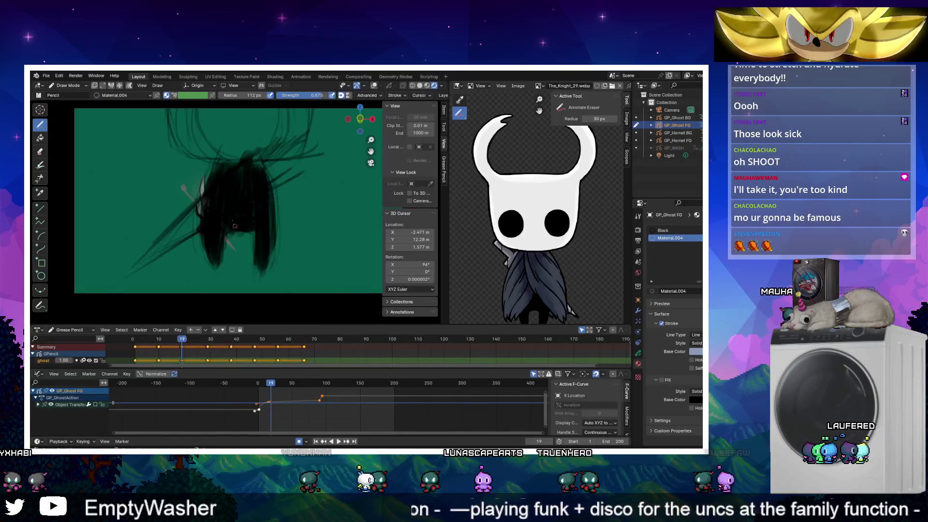
pyautogui.moveTo(215, 247); pyautogui.dragTo(212, 165)
pyautogui.moveTo(215, 220)
pyautogui.mouseDown()
pyautogui.moveTo(237, 169)
pyautogui.moveTo(240, 233)
pyautogui.mouseUp()
pyautogui.moveTo(246, 170); pyautogui.dragTo(264, 253)
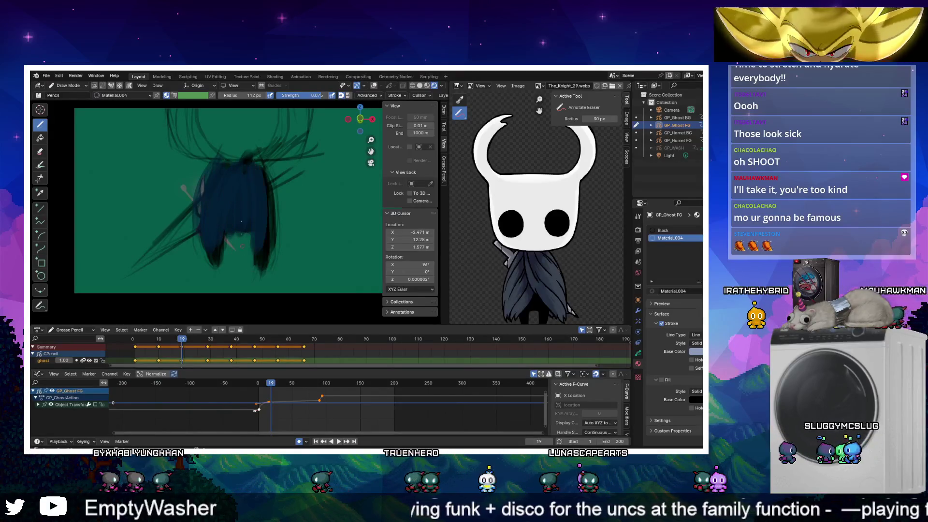
# Paint bluish strokes over the dark hair on keyframe 29
pyautogui.press('Up')
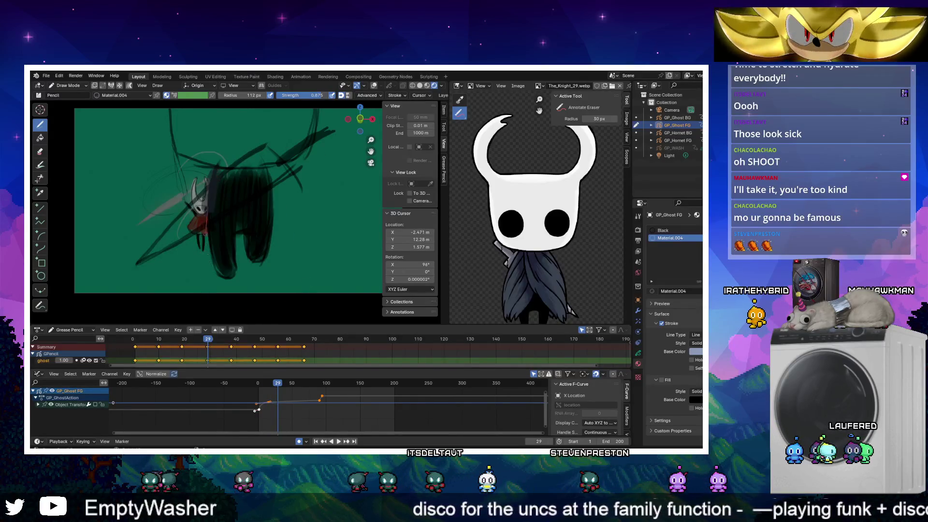
pyautogui.moveTo(223, 228); pyautogui.dragTo(231, 256)
pyautogui.moveTo(233, 172); pyautogui.dragTo(241, 240)
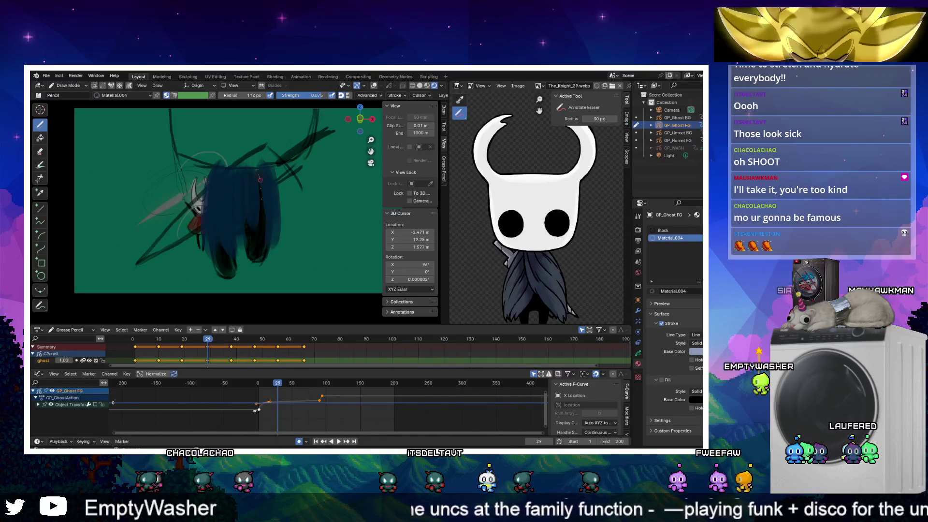
# Add a material slot, undo a red test stroke, and assign Material.001
pyautogui.click(699, 231)
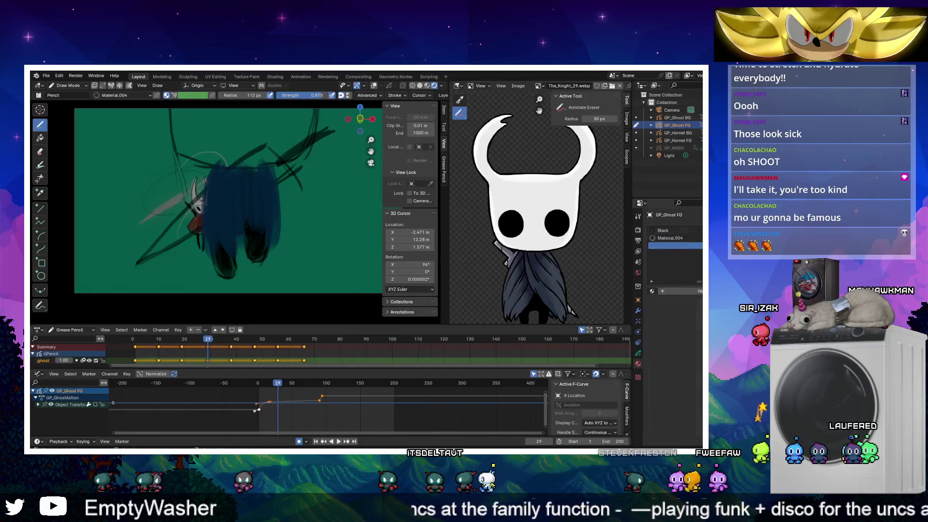
pyautogui.click(663, 291)
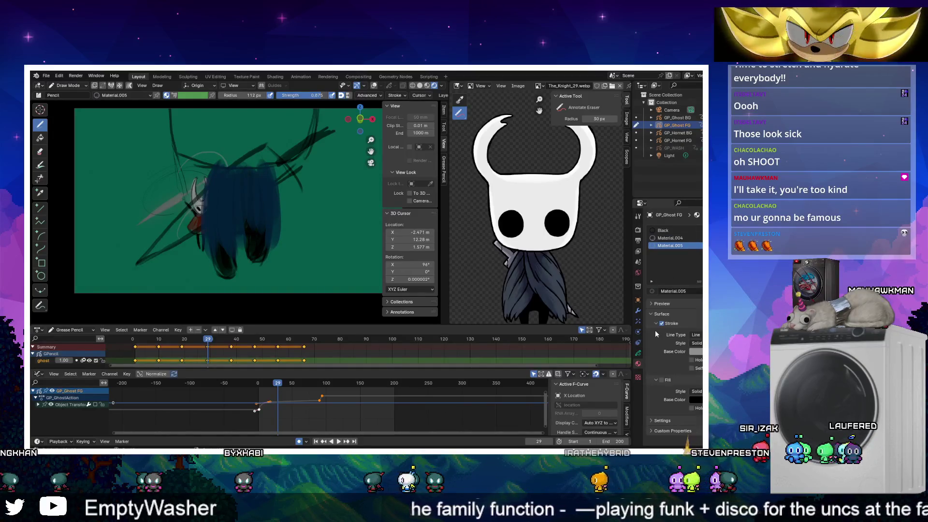
pyautogui.moveTo(168, 237); pyautogui.dragTo(268, 162)
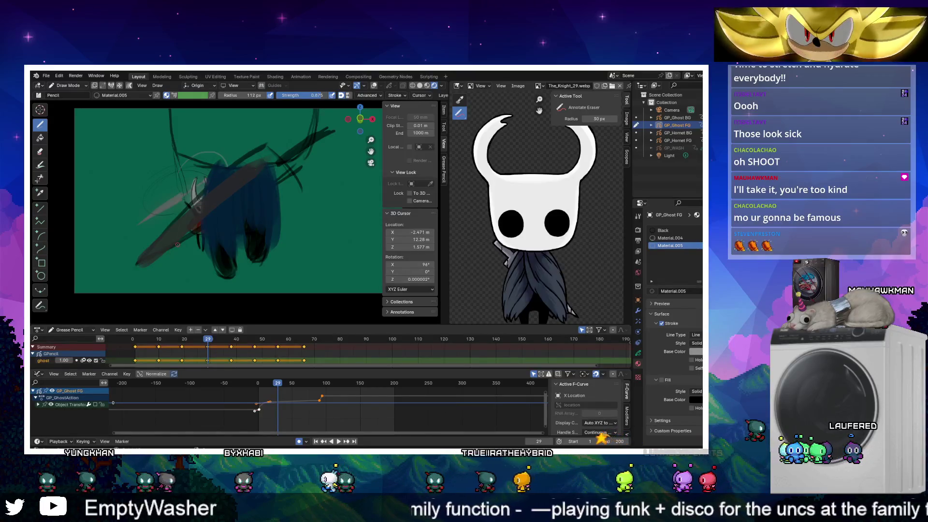
pyautogui.hotkey('ctrl', 'z')
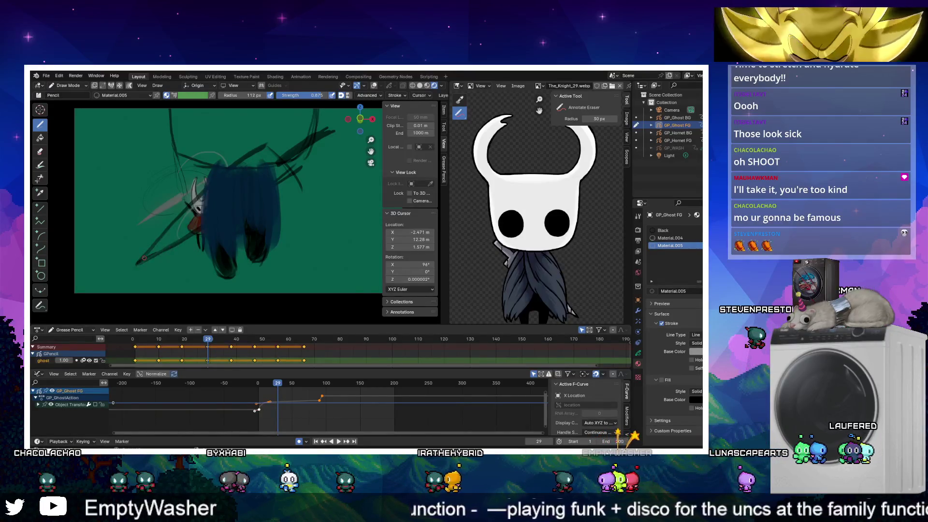
pyautogui.click(652, 291)
pyautogui.click(666, 338)
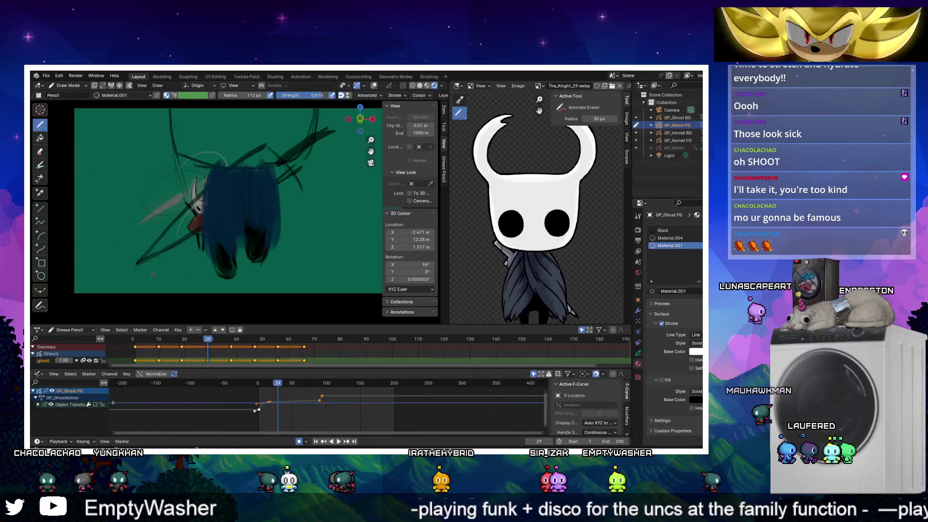
# Paint a broad translucent grey diagonal stroke across the figures and enlarge the timeline
pyautogui.moveTo(140, 261); pyautogui.dragTo(268, 159)
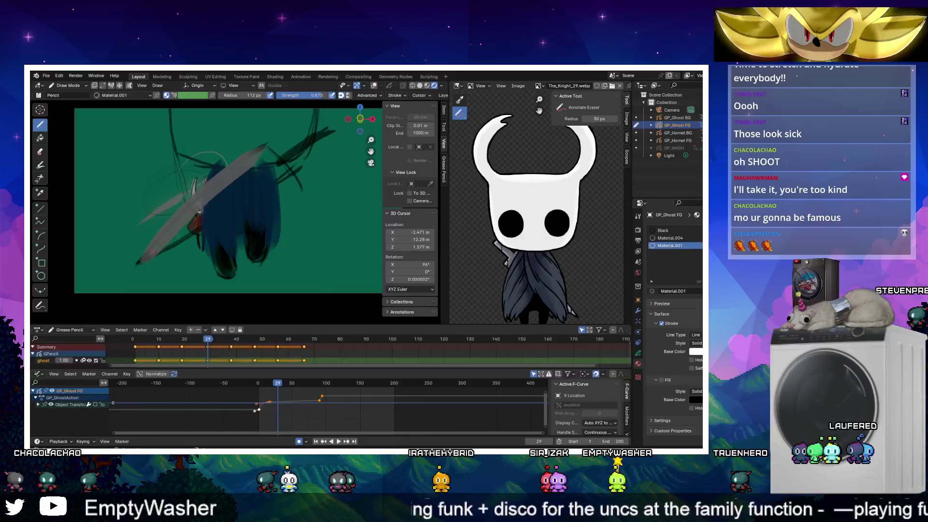
pyautogui.moveTo(220, 203)
pyautogui.mouseDown()
pyautogui.moveTo(290, 157)
pyautogui.moveTo(179, 242)
pyautogui.moveTo(285, 169)
pyautogui.moveTo(243, 183)
pyautogui.mouseUp()
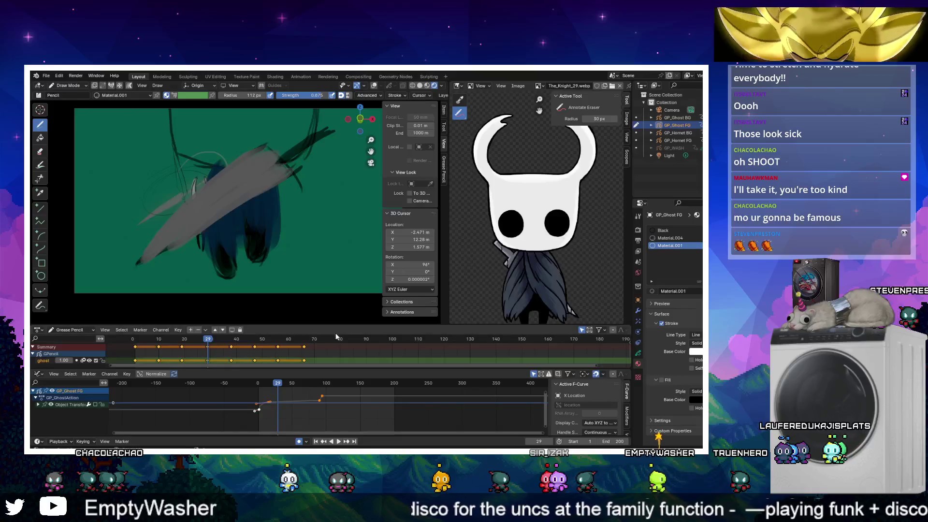
pyautogui.moveTo(261, 370); pyautogui.dragTo(260, 395)
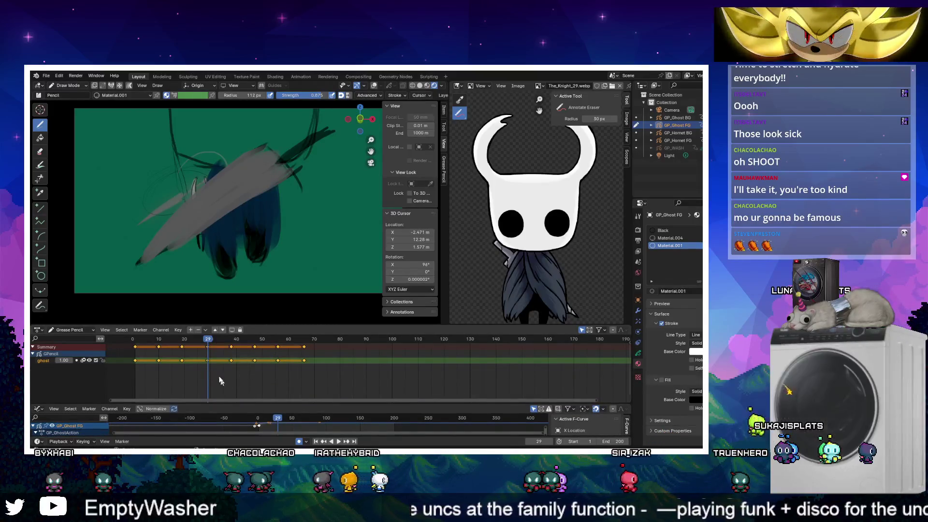
# Paint a grey diagonal blade across the ghost on frame 19
pyautogui.click(182, 340)
pyautogui.press('space')
pyautogui.press('Escape')
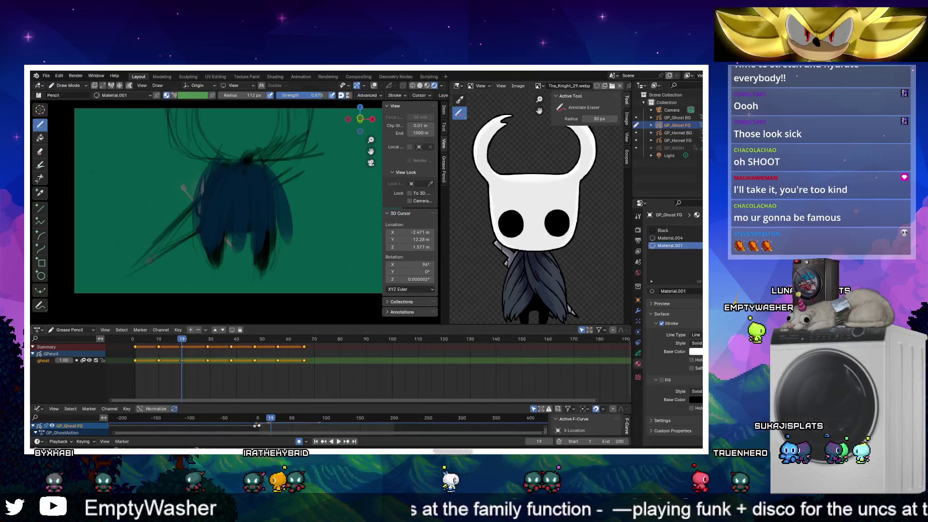
pyautogui.moveTo(145, 257); pyautogui.dragTo(271, 155)
pyautogui.moveTo(153, 256); pyautogui.dragTo(273, 178)
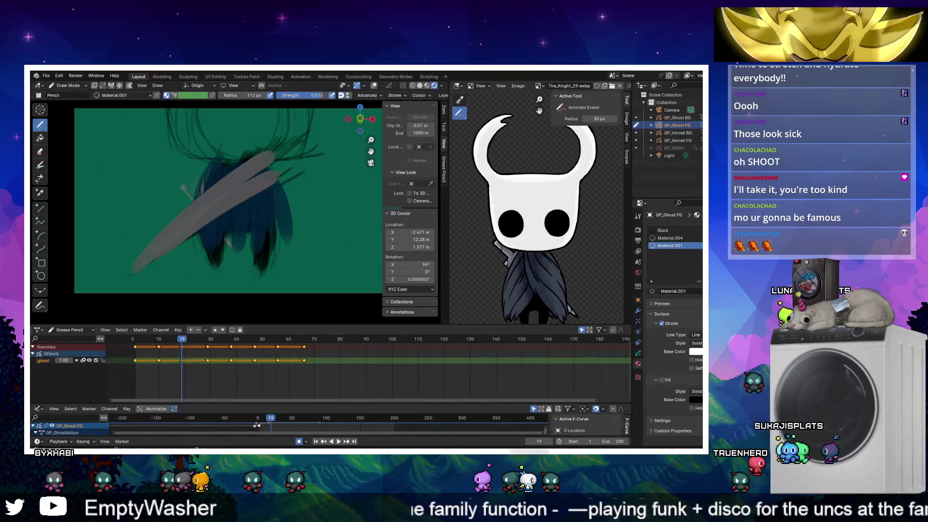
pyautogui.moveTo(160, 254); pyautogui.dragTo(293, 169)
pyautogui.moveTo(222, 200); pyautogui.dragTo(276, 162)
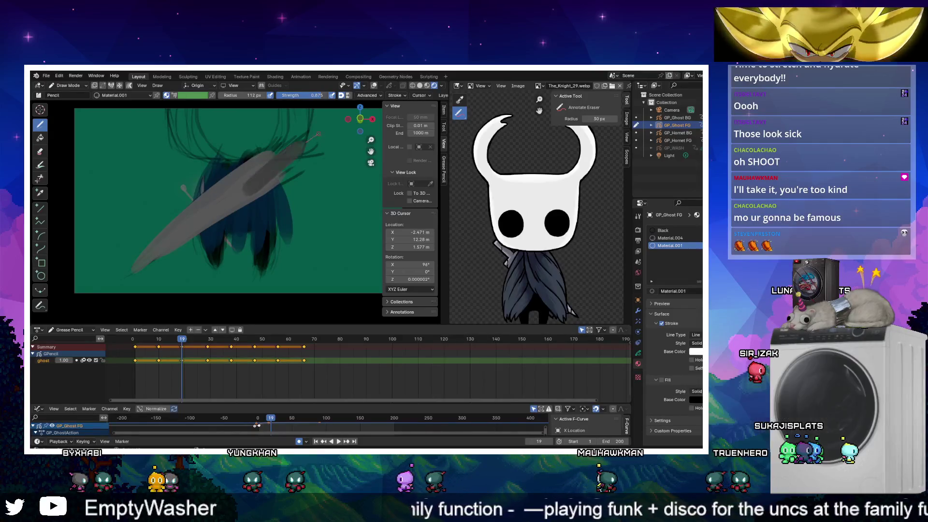
pyautogui.moveTo(242, 196); pyautogui.dragTo(319, 135)
pyautogui.press('space')
# Paint the grey diagonal blade strokes on frame 10
pyautogui.click(158, 339)
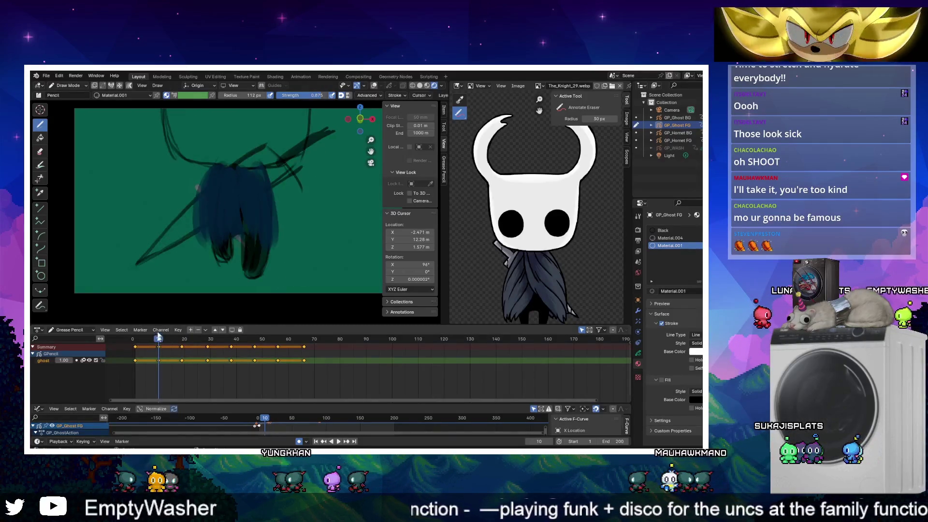
pyautogui.moveTo(145, 260); pyautogui.dragTo(271, 148)
pyautogui.moveTo(153, 258); pyautogui.dragTo(295, 167)
pyautogui.moveTo(174, 244); pyautogui.dragTo(282, 151)
pyautogui.moveTo(232, 200); pyautogui.dragTo(333, 125)
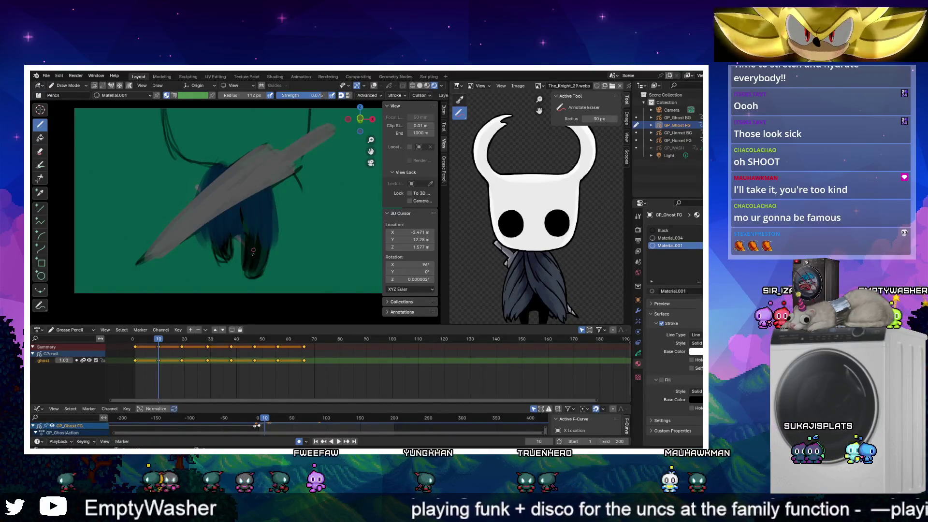
# Paint the long grey blade on frame 1, then extend it up-right on frame 29
pyautogui.hotkey('shift', 'Left')
pyautogui.moveTo(269, 149)
pyautogui.mouseDown()
pyautogui.moveTo(164, 232)
pyautogui.moveTo(138, 265)
pyautogui.mouseUp()
pyautogui.moveTo(273, 169)
pyautogui.mouseDown()
pyautogui.moveTo(155, 260)
pyautogui.moveTo(259, 172)
pyautogui.mouseUp()
pyautogui.hotkey('ctrl', 'z')
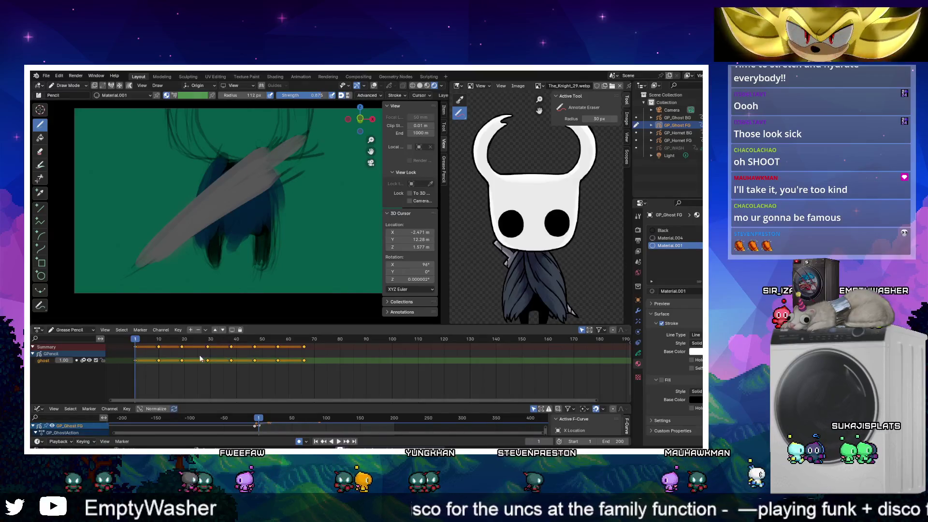
pyautogui.press('space')
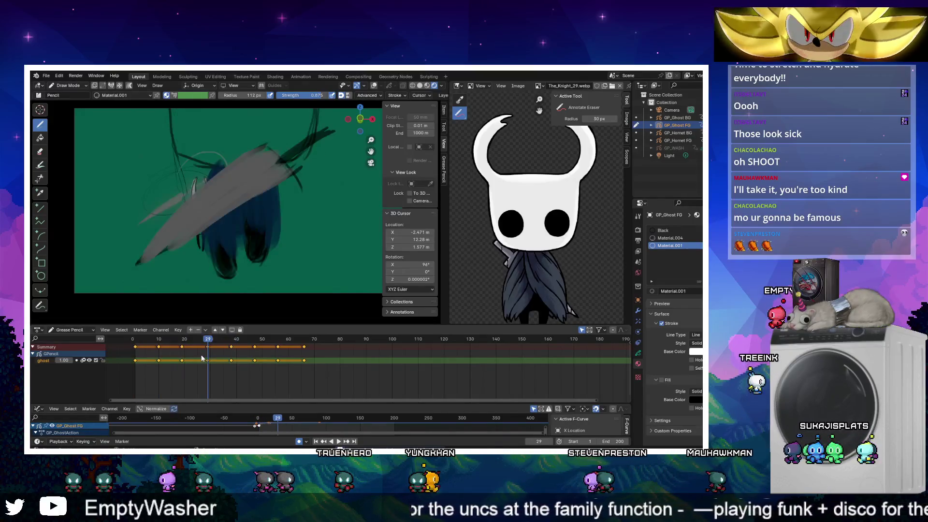
pyautogui.moveTo(269, 178); pyautogui.dragTo(338, 124)
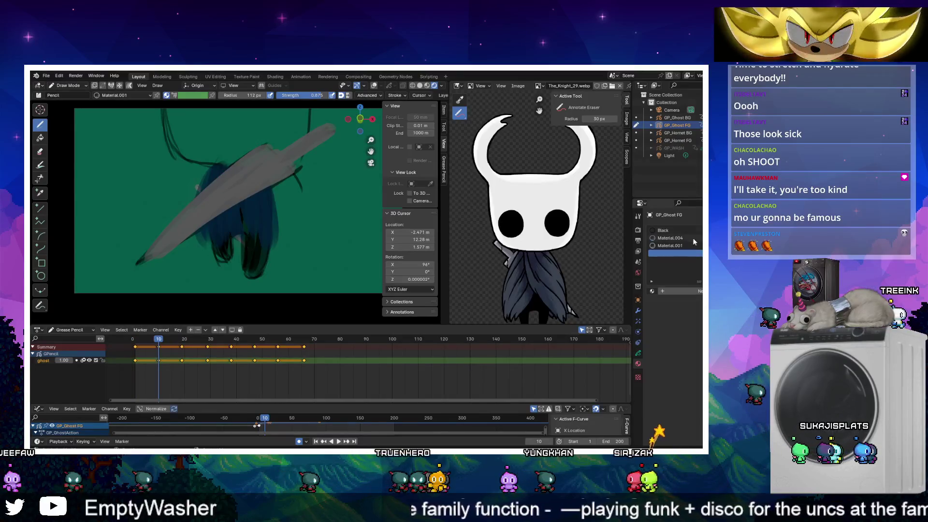
# Assign Material.001 to the new slot, then remove the duplicate Material.001 slot
pyautogui.click(652, 290)
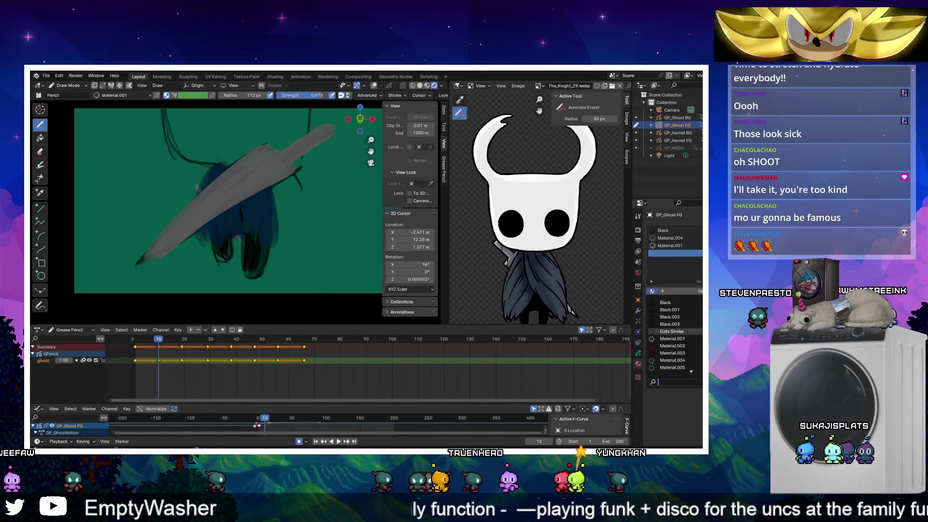
pyautogui.click(664, 339)
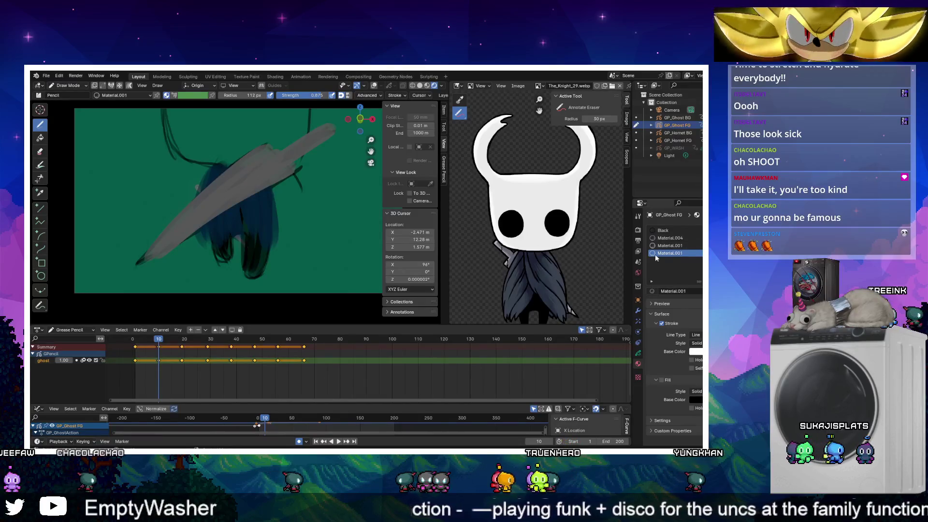
pyautogui.click(653, 291)
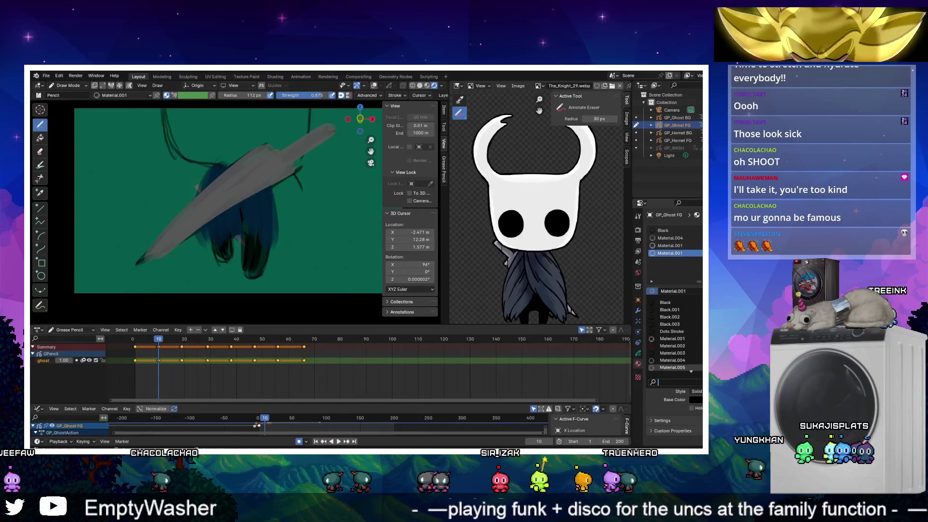
pyautogui.scroll(2, 672, 334)
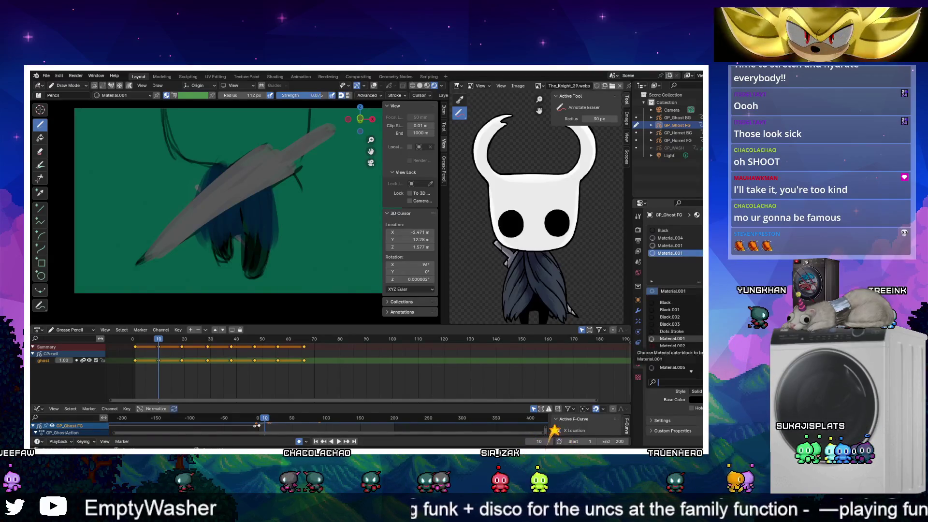
pyautogui.click(663, 335)
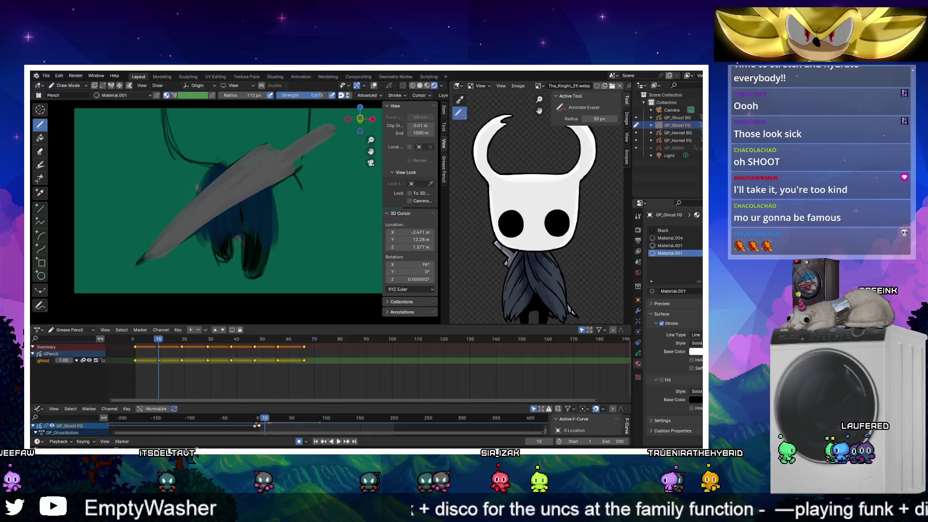
pyautogui.click(701, 239)
# In Multiframe Edit Mode, switch the frame 0–30 blade strokes to Material.005
pyautogui.press('Tab')
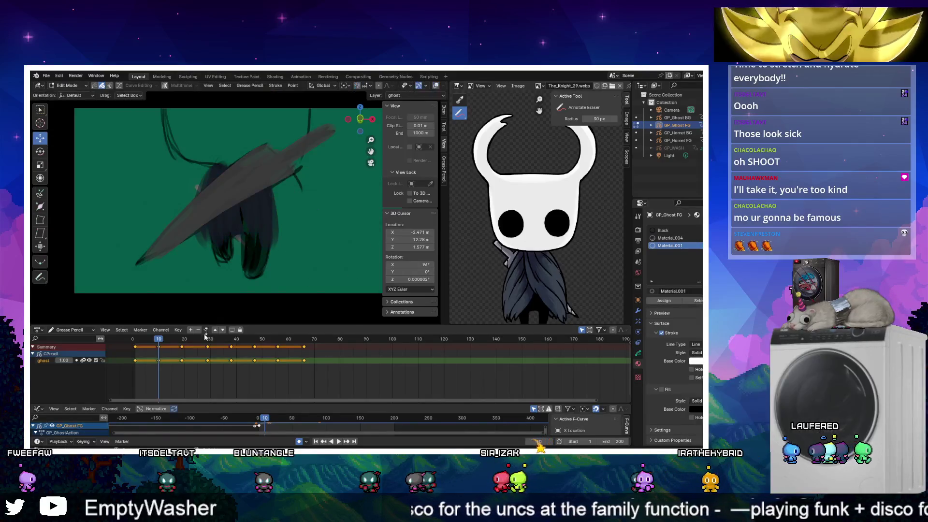
pyautogui.moveTo(126, 352); pyautogui.dragTo(220, 369)
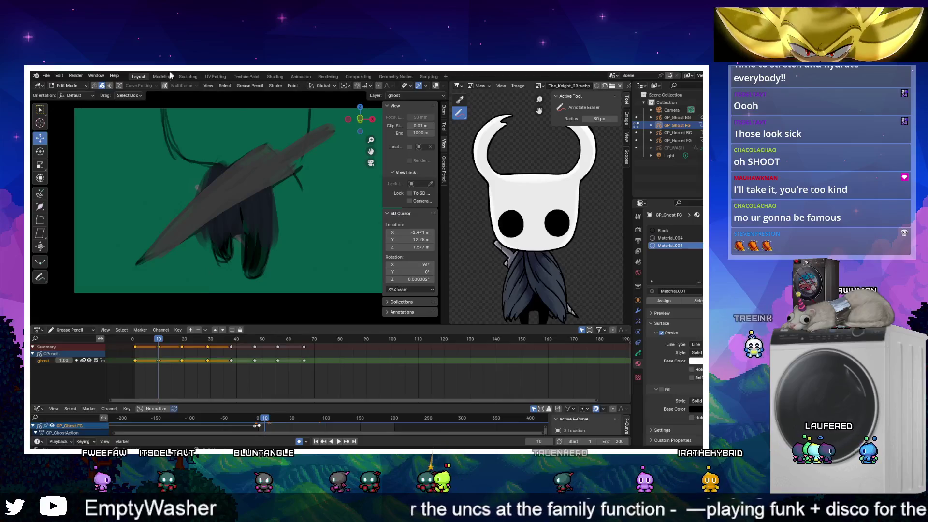
pyautogui.click(165, 85)
pyautogui.press('a')
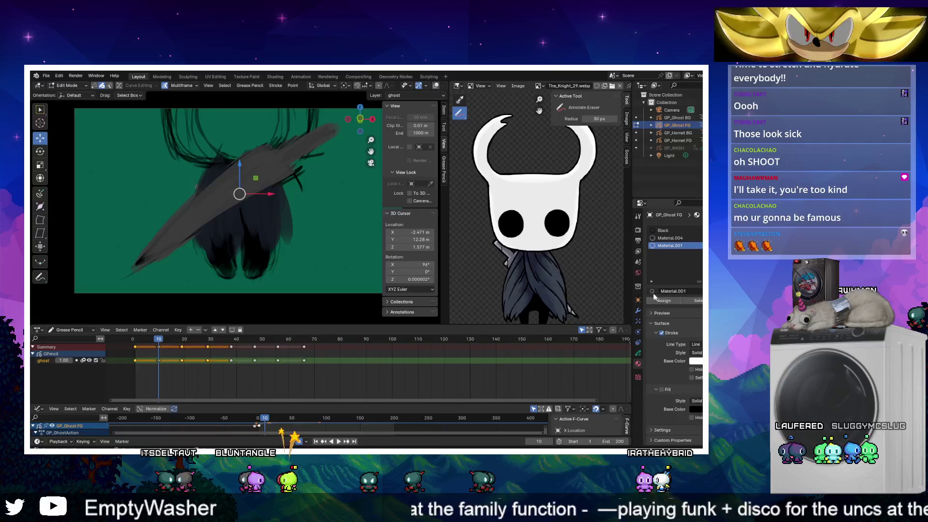
pyautogui.click(652, 291)
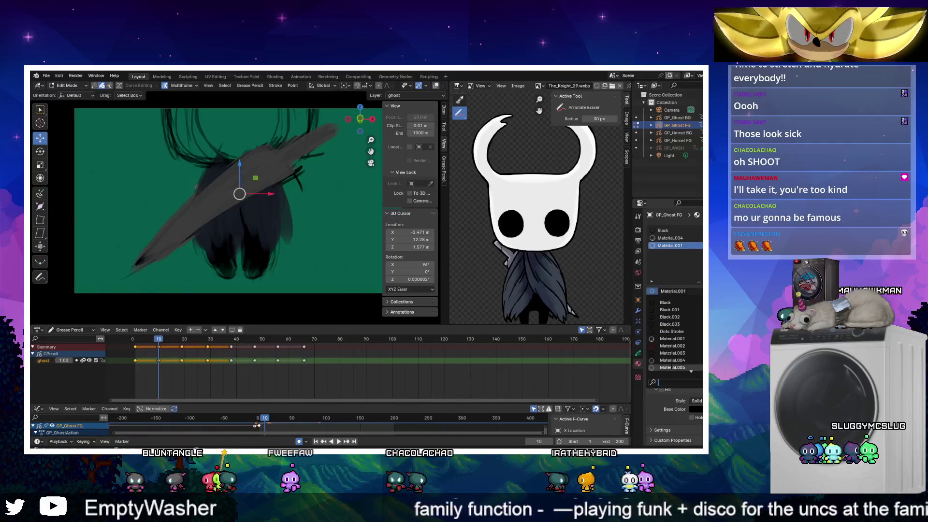
pyautogui.click(672, 367)
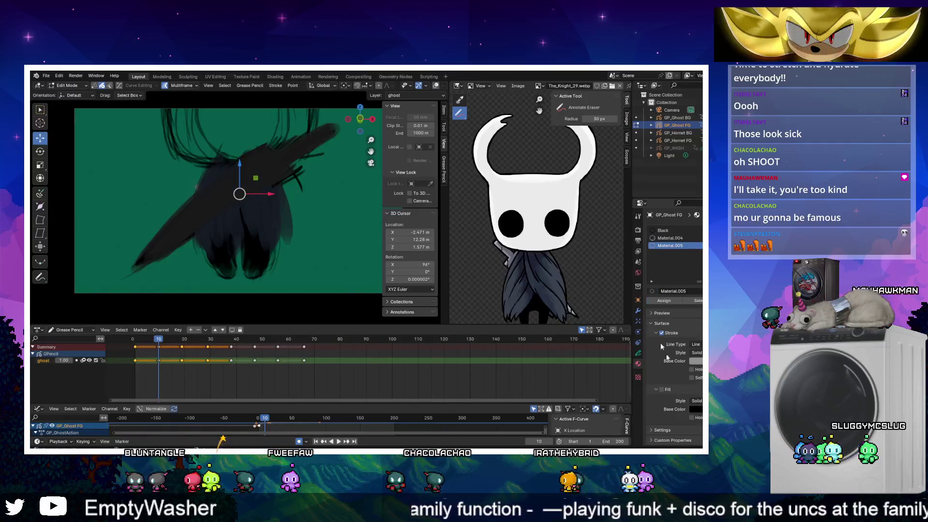
# Back in Object Mode, add a new slot holding Material.001 and return to Draw Mode
pyautogui.click(637, 310)
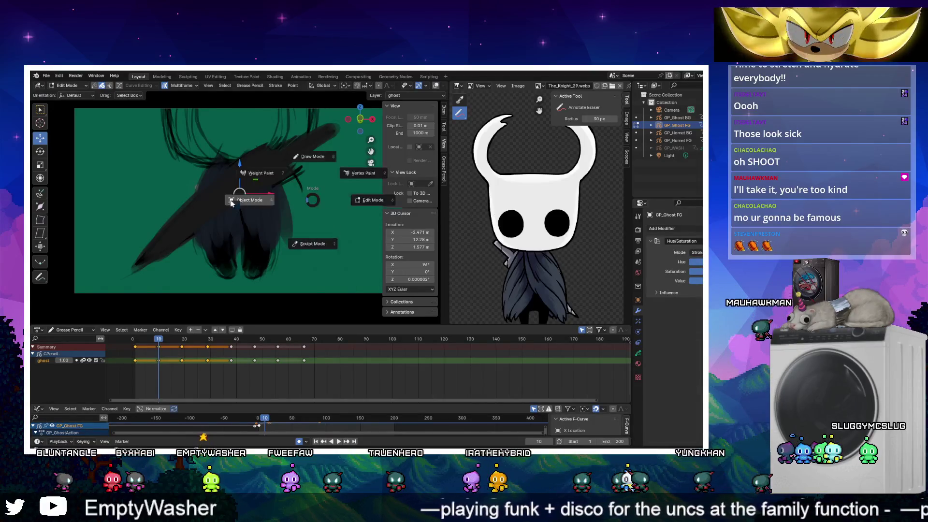
pyautogui.press('Tab')
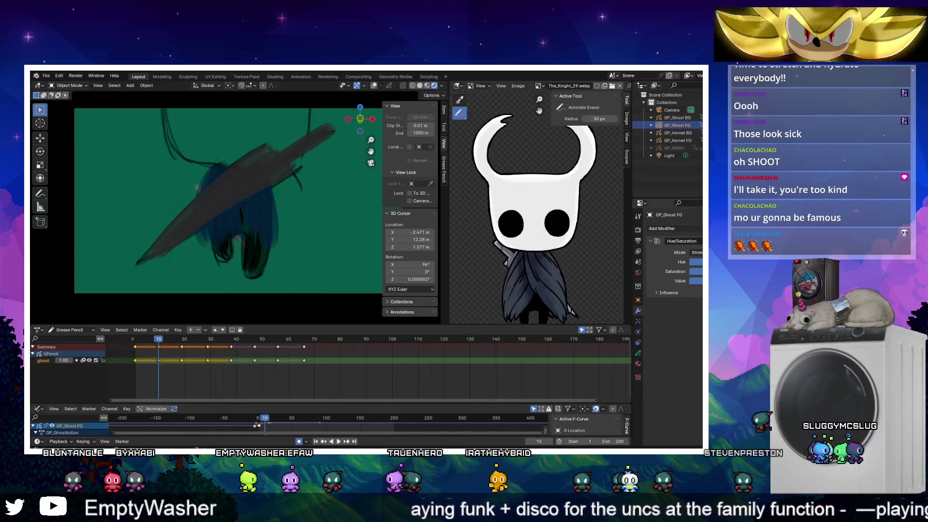
pyautogui.click(638, 363)
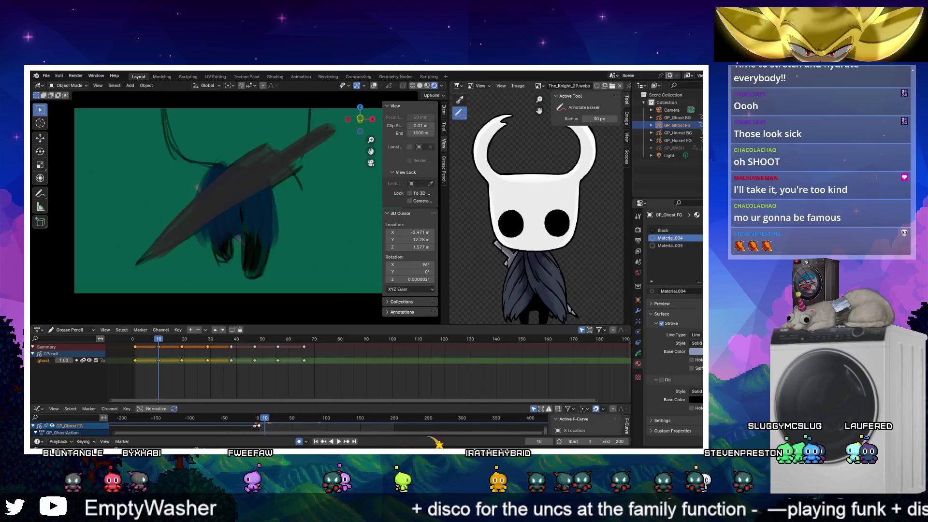
pyautogui.click(699, 230)
pyautogui.click(652, 291)
pyautogui.click(668, 339)
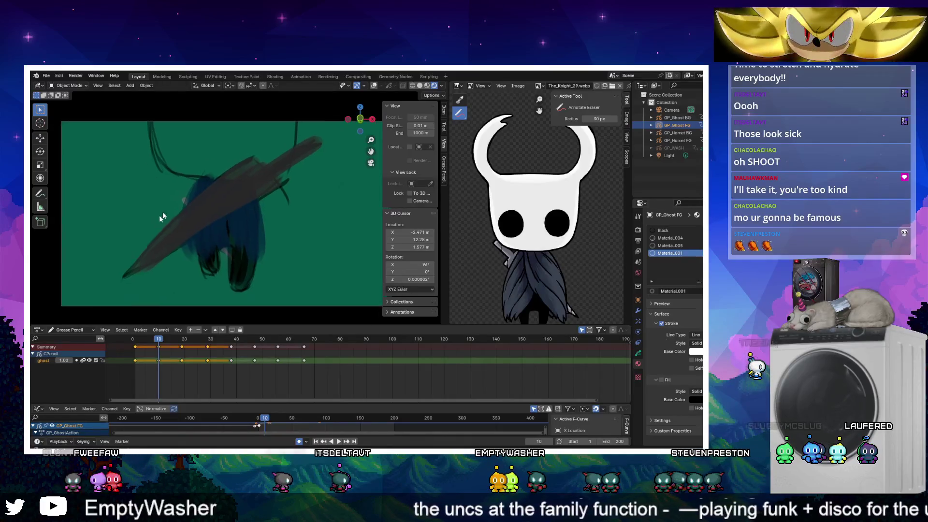
pyautogui.hotkey('ctrl', 'Tab')
pyautogui.click(147, 131)
pyautogui.rightClick(158, 190)
# Set the brush radius to 193 px, paint a light grey patch over the ghost's hair, and preview playback
pyautogui.moveTo(157, 191)
pyautogui.mouseDown()
pyautogui.moveTo(183, 190)
pyautogui.moveTo(157, 190)
pyautogui.mouseUp()
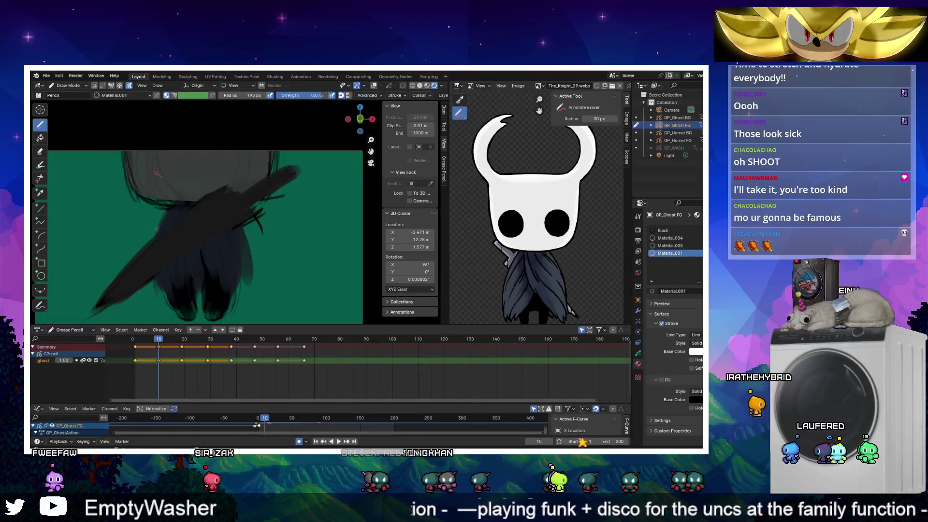
pyautogui.moveTo(244, 186); pyautogui.dragTo(265, 139)
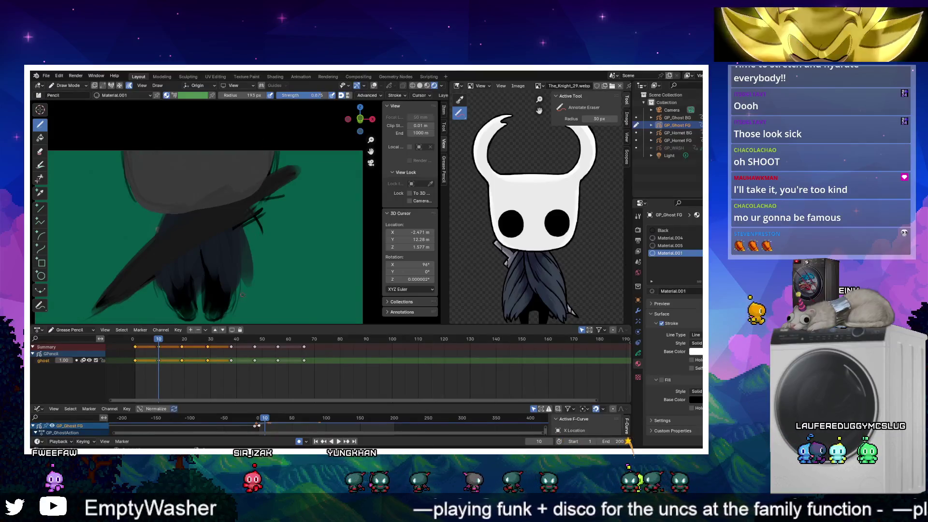
pyautogui.click(129, 85)
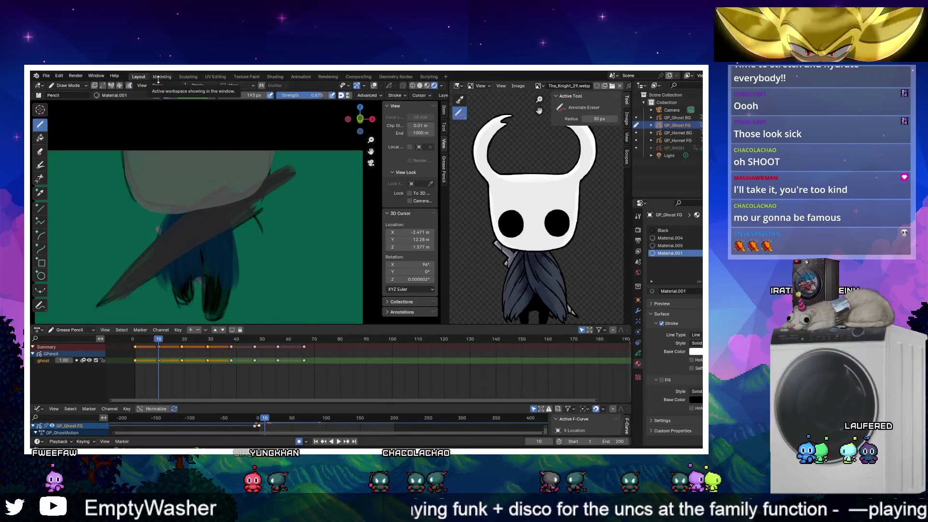
pyautogui.press('space')
pyautogui.click(158, 341)
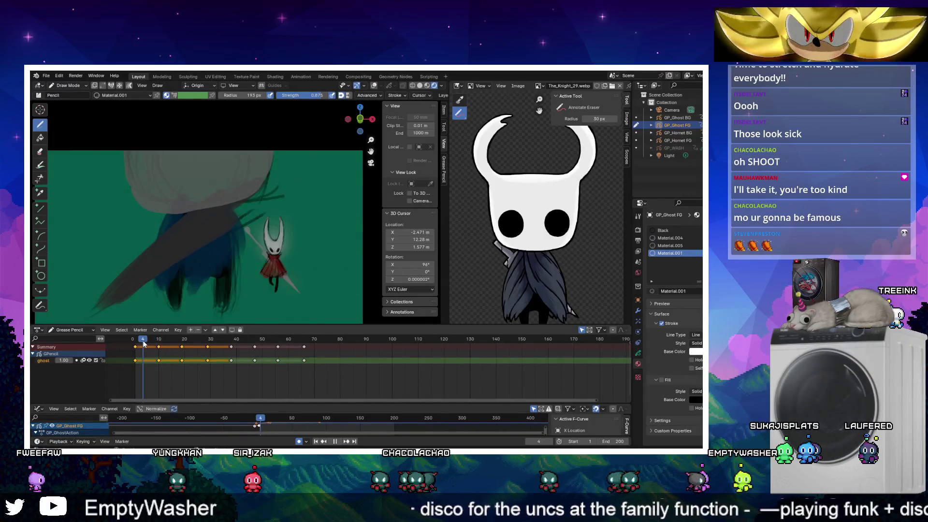
pyautogui.press('Escape')
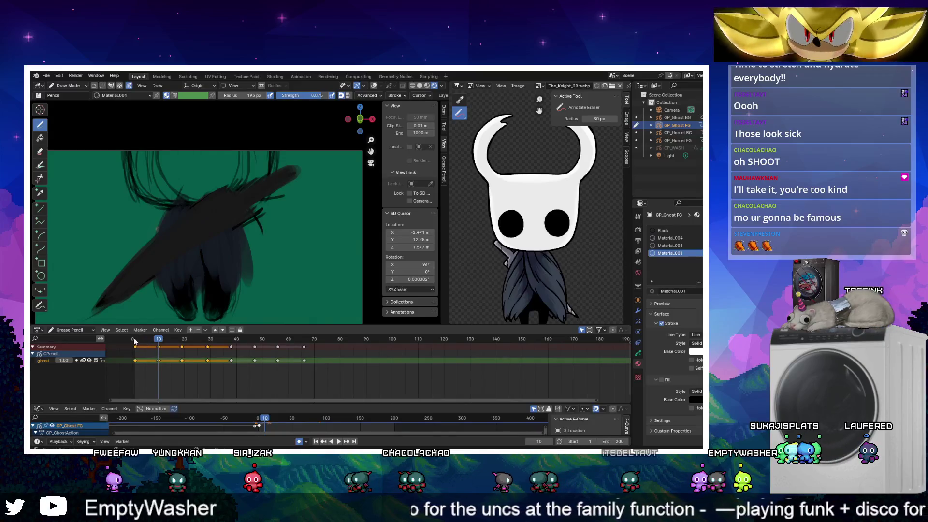
pyautogui.click(135, 340)
pyautogui.click(129, 86)
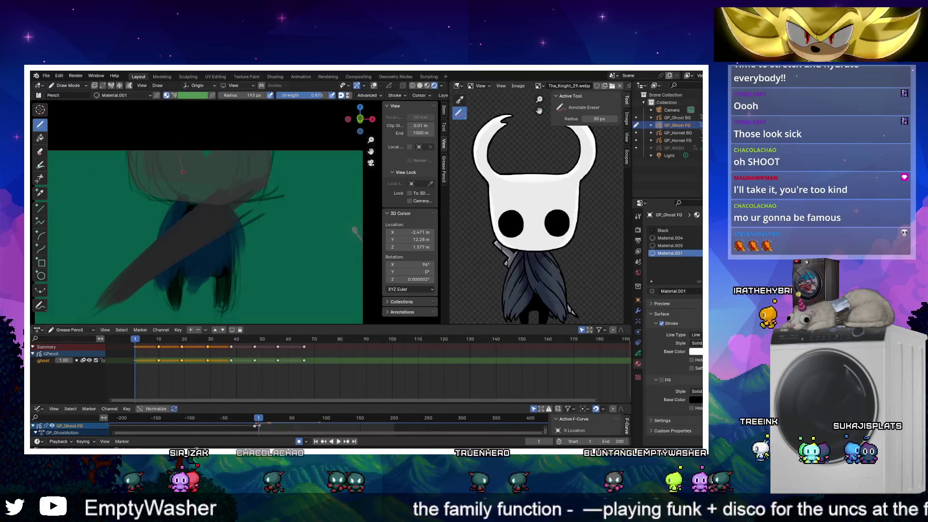
# Paint a brighter head onto the ghost at frame 1, comparing it with undo and redo
pyautogui.moveTo(167, 167); pyautogui.dragTo(221, 193)
pyautogui.hotkey('ctrl', 'z')
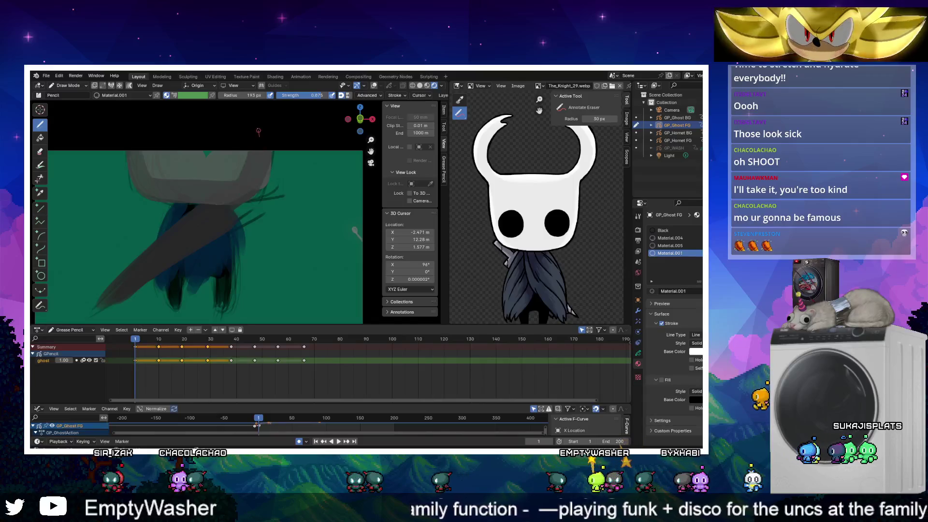
pyautogui.hotkey('ctrl', 'shift', 'z')
pyautogui.hotkey('ctrl', 'z')
pyautogui.hotkey('ctrl', 'shift', 'z')
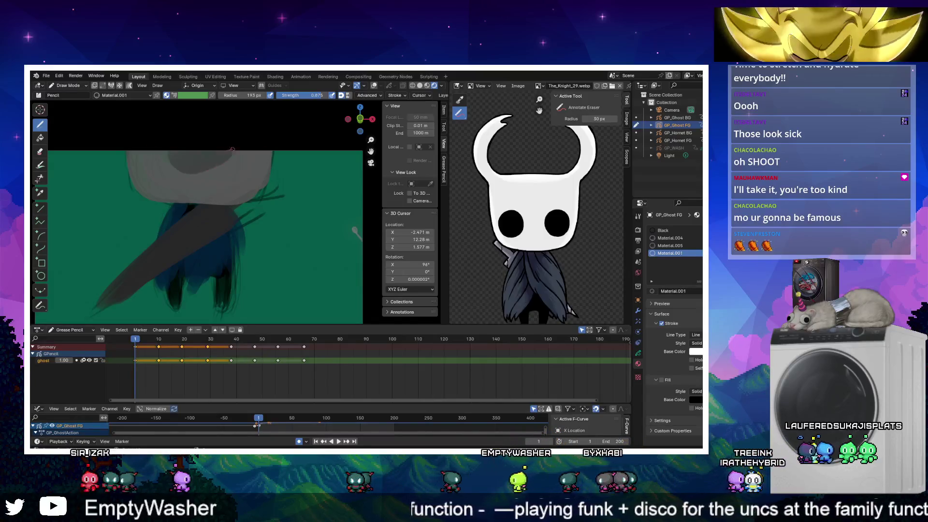
# On frame 10, draw a large U-shaped horn and fill it with solid bright grey
pyautogui.press('Up')
pyautogui.moveTo(181, 198)
pyautogui.mouseDown()
pyautogui.moveTo(261, 191)
pyautogui.moveTo(261, 145)
pyautogui.mouseUp()
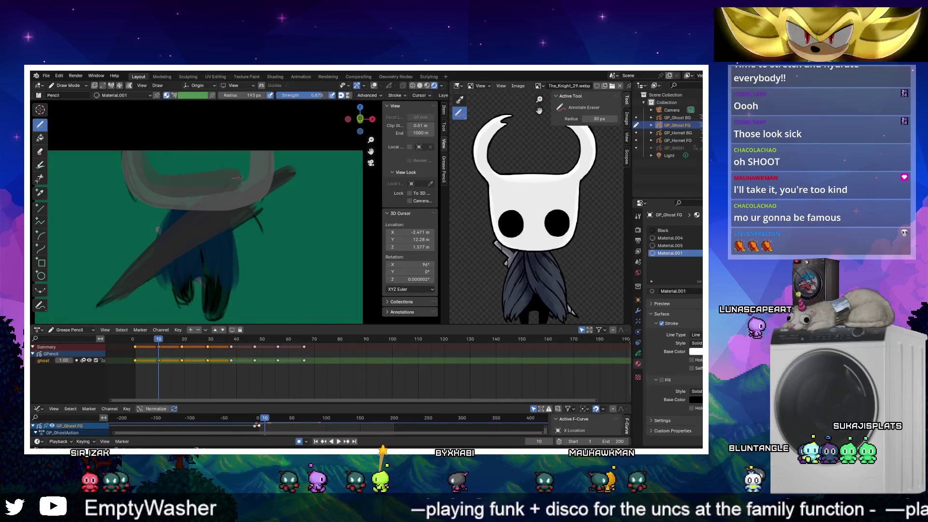
pyautogui.moveTo(237, 178); pyautogui.dragTo(239, 151)
pyautogui.moveTo(164, 173)
pyautogui.mouseDown()
pyautogui.moveTo(241, 167)
pyautogui.moveTo(145, 159)
pyautogui.moveTo(238, 158)
pyautogui.mouseUp()
# Paste the horn onto frames 19 and 29, repainting it solid and brighter on each
pyautogui.press('Up')
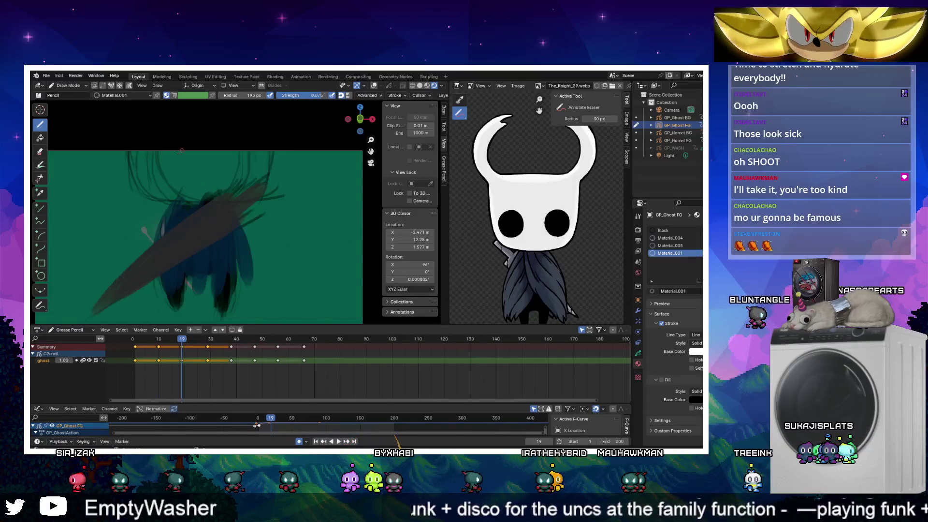
pyautogui.hotkey('ctrl', 'v')
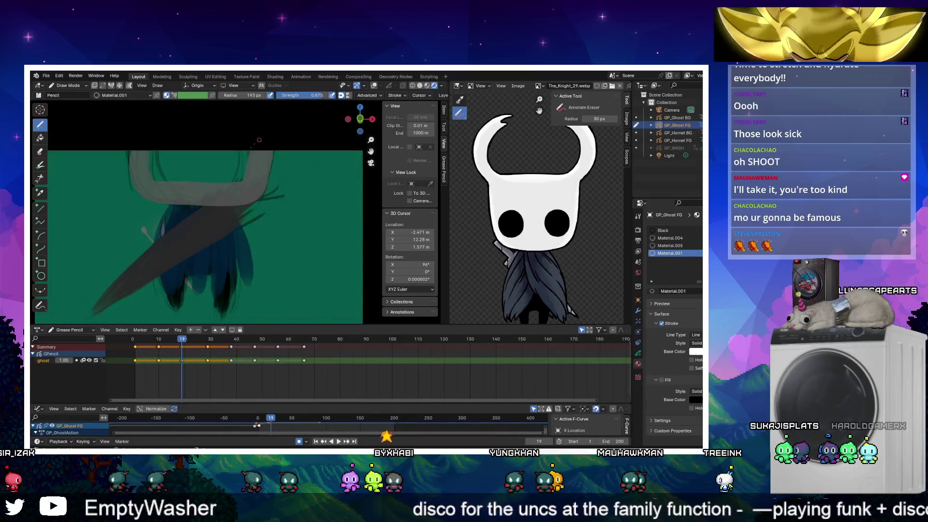
pyautogui.moveTo(246, 178)
pyautogui.mouseDown()
pyautogui.moveTo(145, 171)
pyautogui.moveTo(242, 166)
pyautogui.mouseUp()
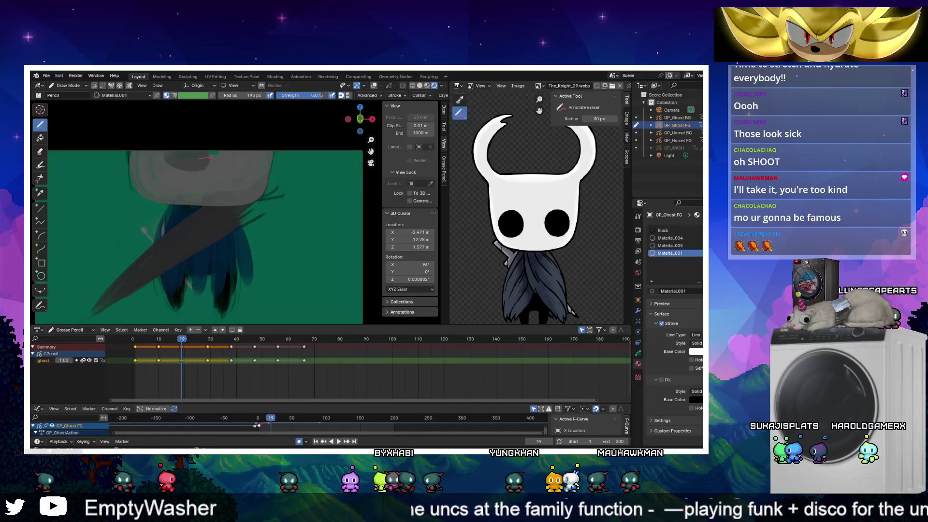
pyautogui.press('Up')
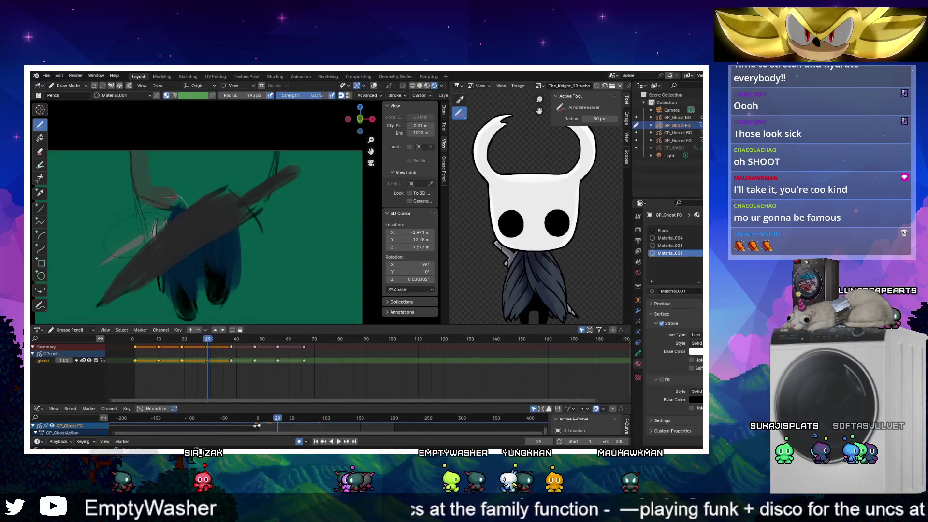
pyautogui.hotkey('ctrl', 'v')
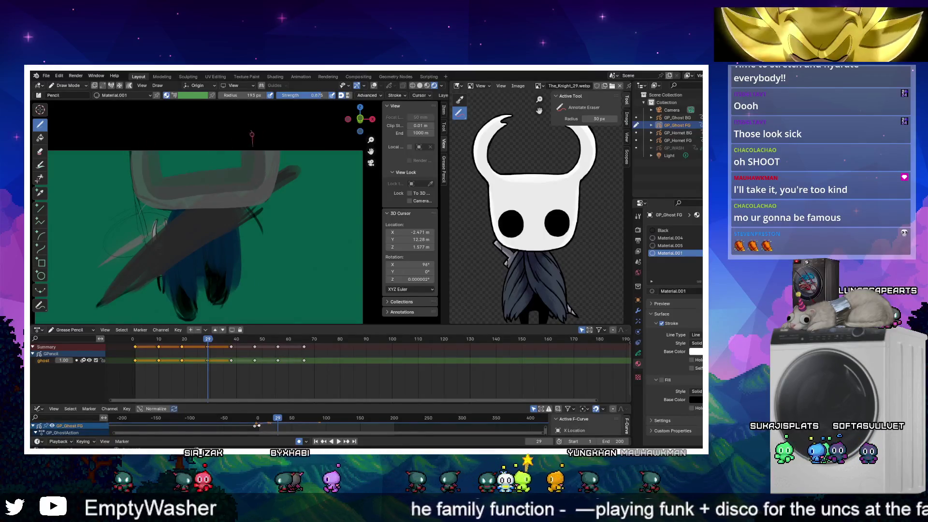
pyautogui.moveTo(252, 137); pyautogui.dragTo(162, 166)
pyautogui.moveTo(243, 158); pyautogui.dragTo(165, 146)
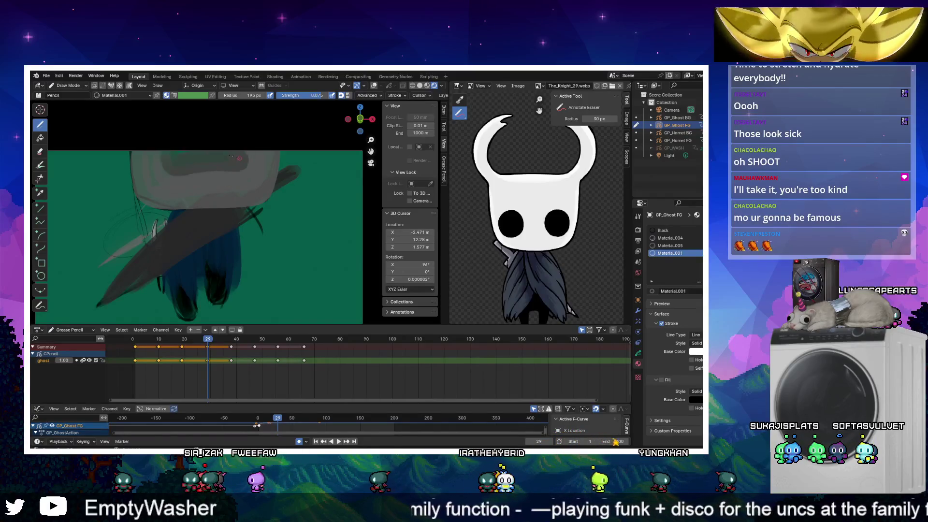
pyautogui.press('Up')
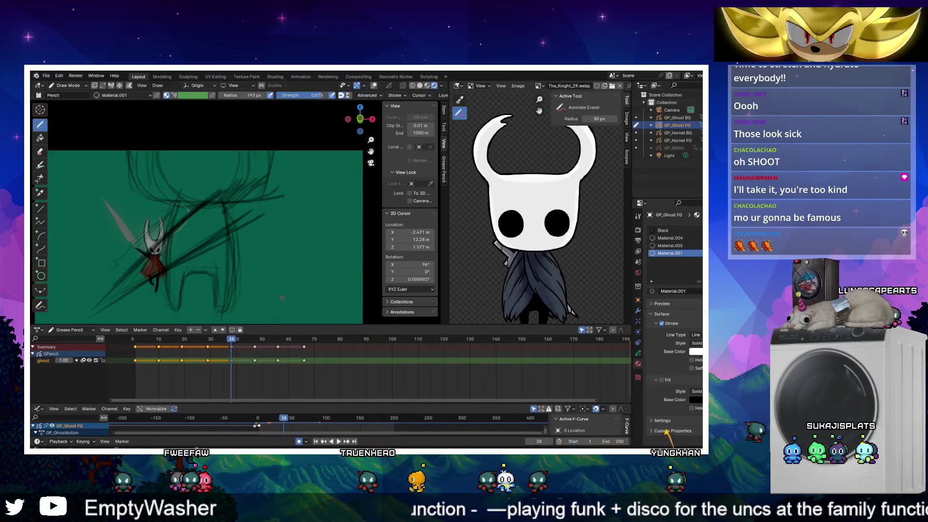
pyautogui.press('Down')
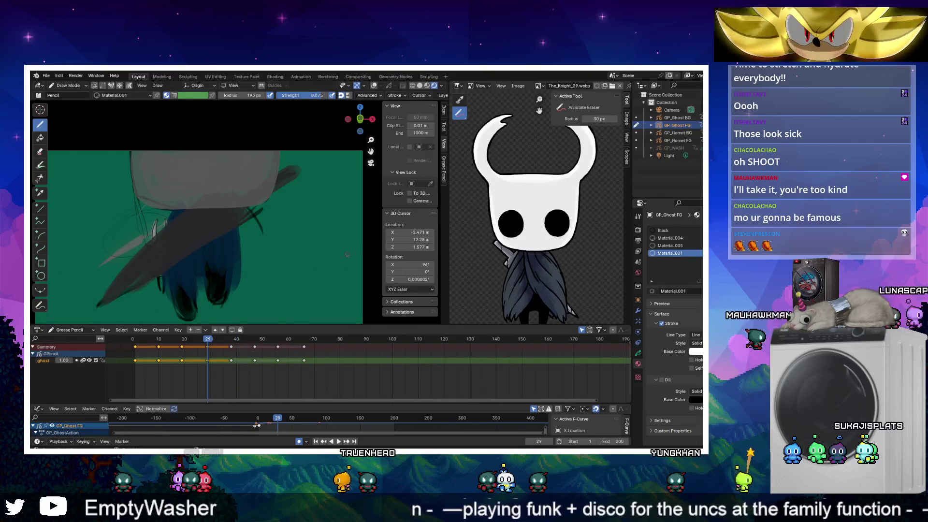
pyautogui.press('Tab')
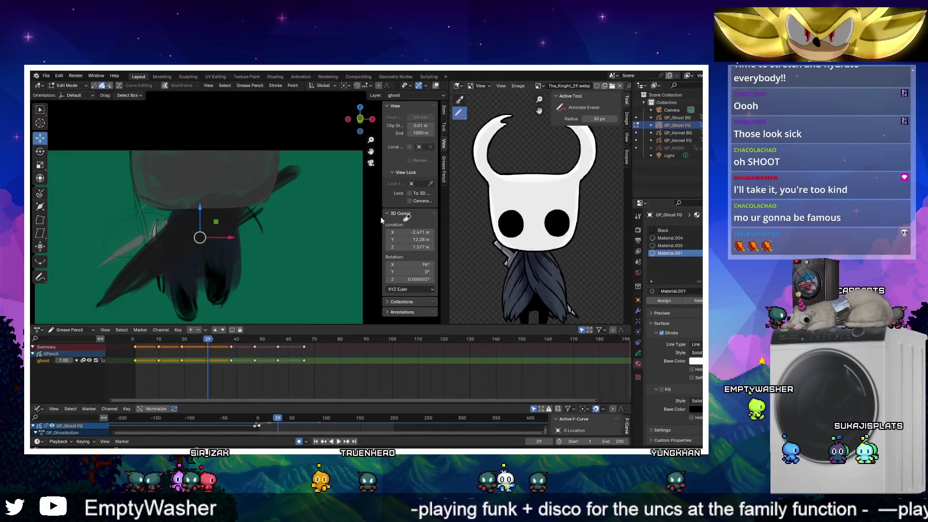
# Bring the selected ghost stroke to the front via Arrange
pyautogui.press('g')
pyautogui.rightClick(269, 191)
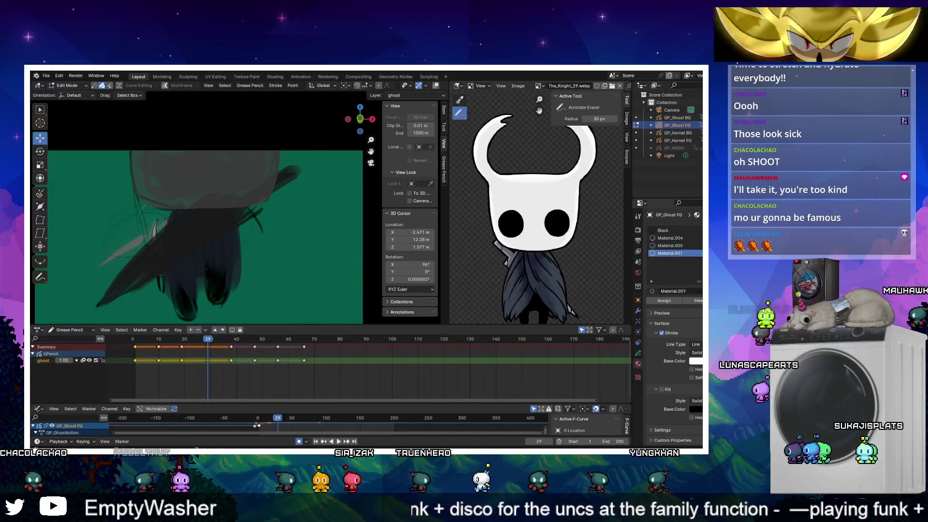
pyautogui.rightClick(263, 219)
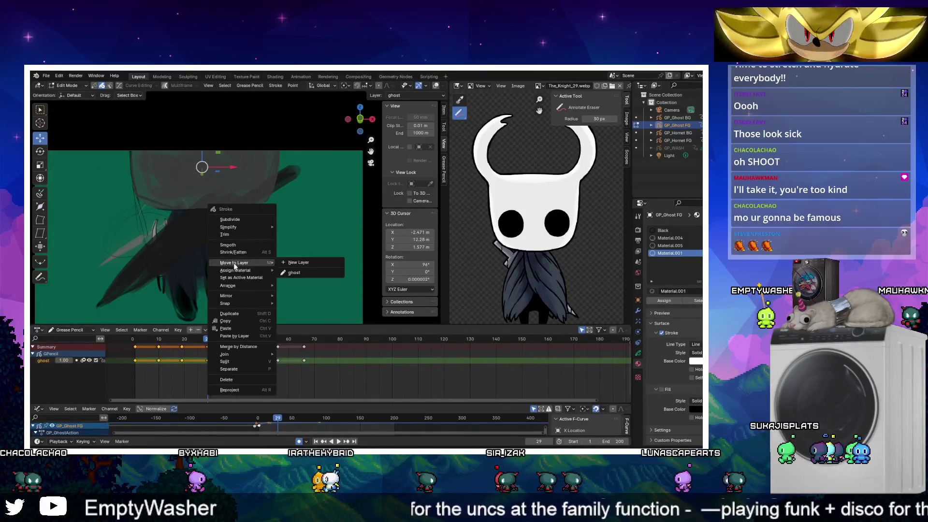
pyautogui.moveTo(241, 271)
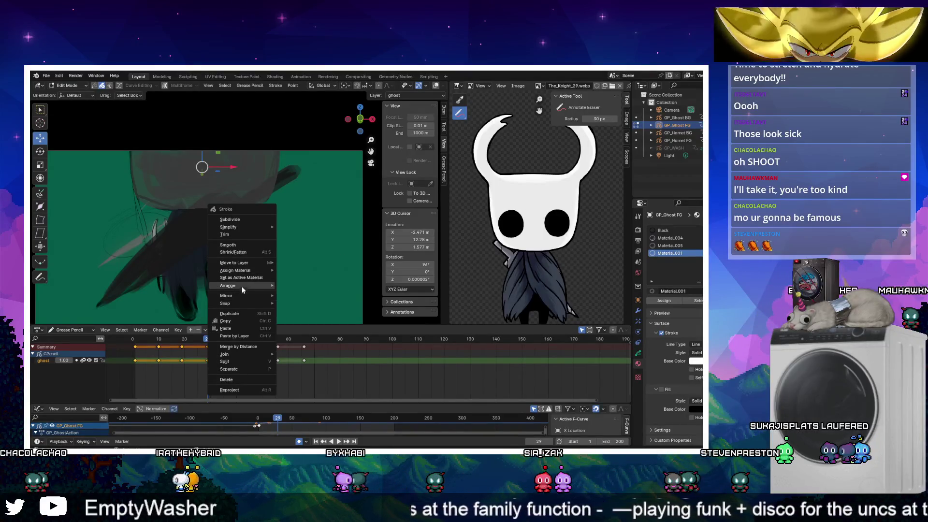
pyautogui.click(300, 288)
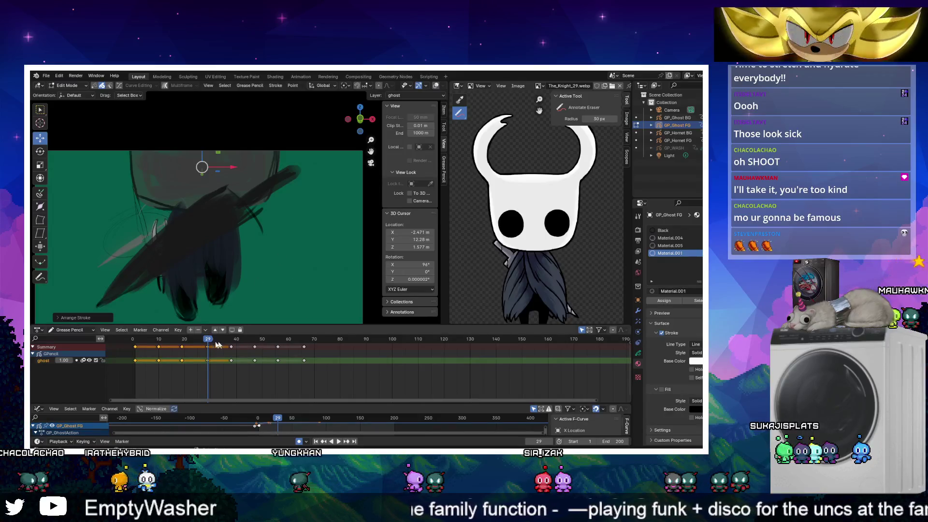
# Duplicate the ghost's keyframes later along the timeline and play back the result
pyautogui.moveTo(208, 340); pyautogui.dragTo(197, 339)
pyautogui.moveTo(127, 356); pyautogui.dragTo(217, 368)
pyautogui.hotkey('shift', 'd')
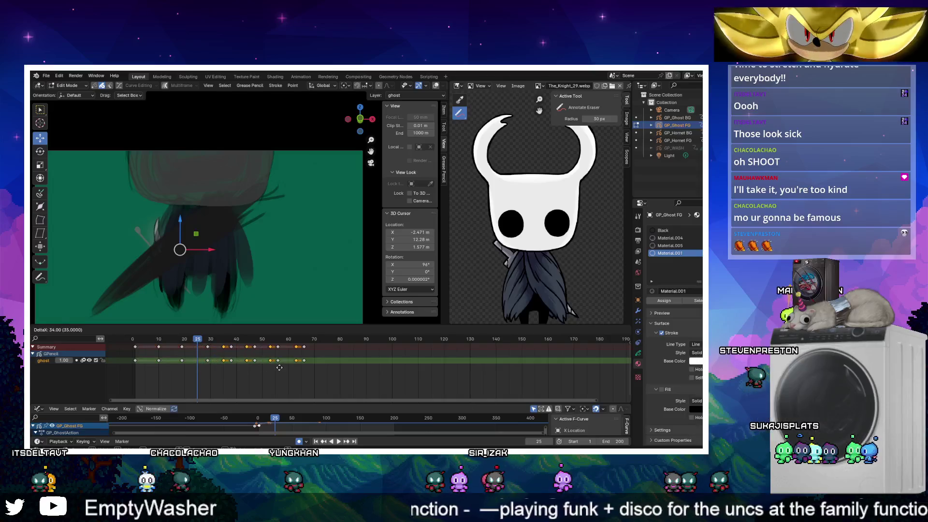
pyautogui.click(285, 370)
pyautogui.press('space')
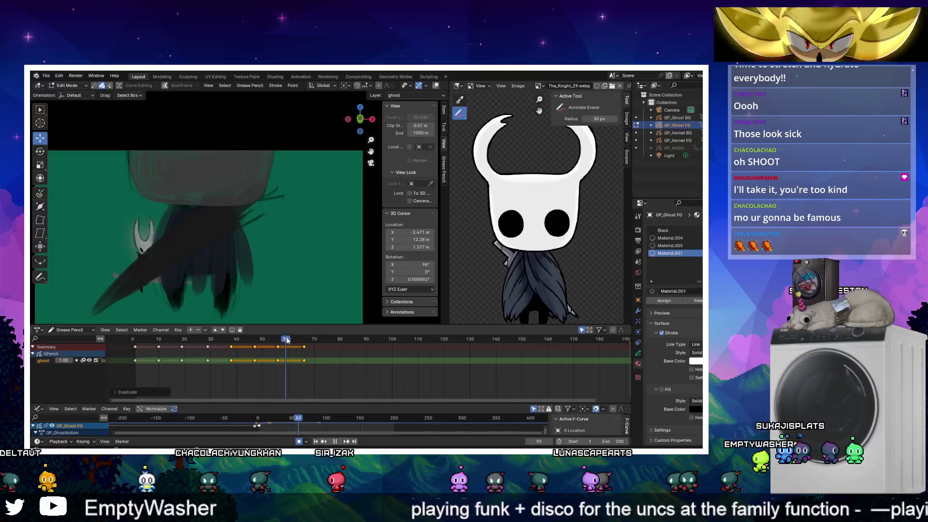
pyautogui.press('space')
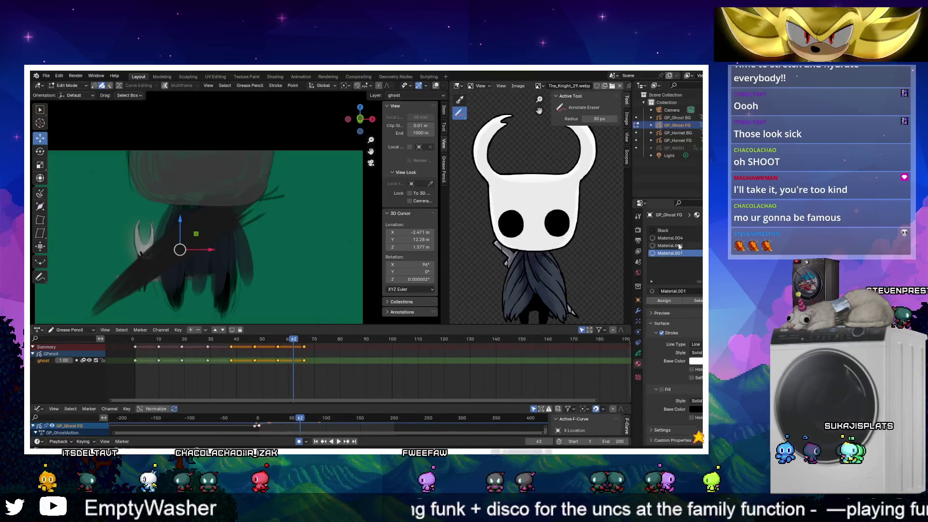
# Make Material.005 active, select all ghost keyframes, and bring the strokes to the front
pyautogui.click(669, 246)
pyautogui.moveTo(124, 368); pyautogui.dragTo(312, 357)
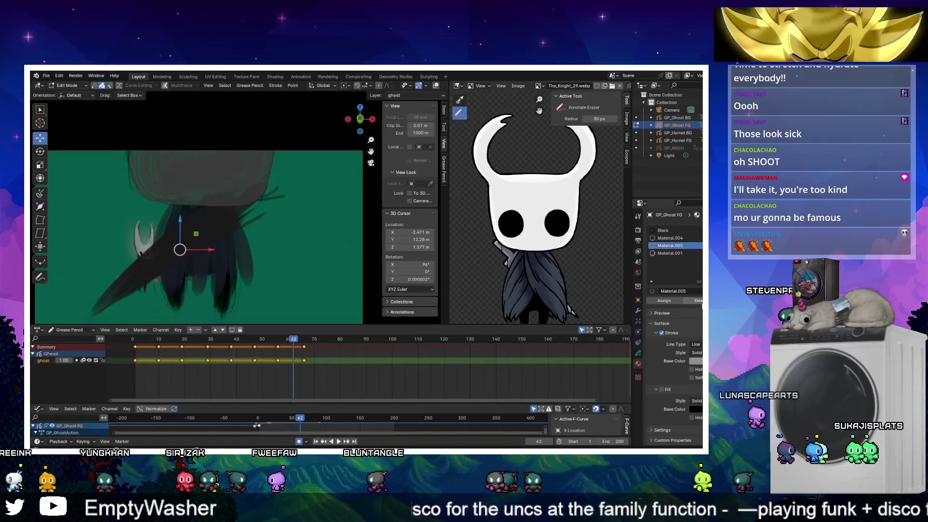
pyautogui.rightClick(233, 253)
pyautogui.moveTo(233, 252)
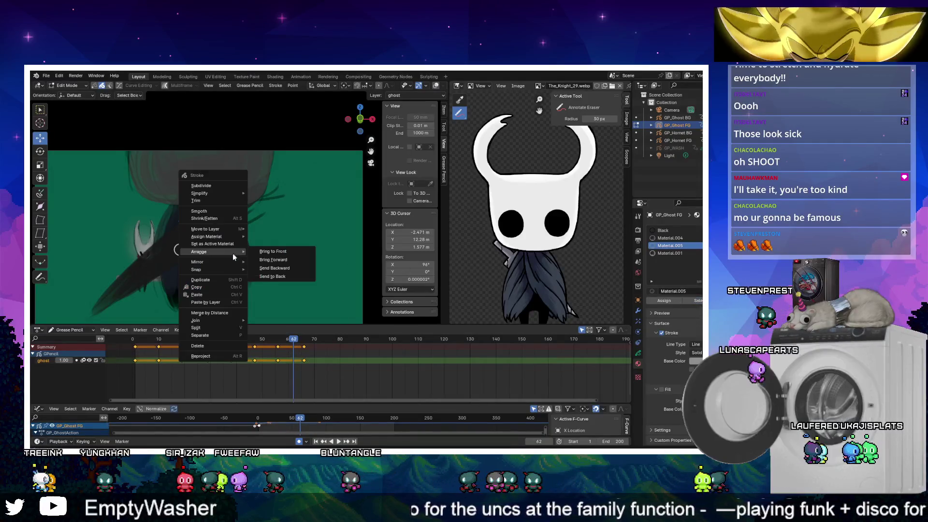
pyautogui.click(285, 251)
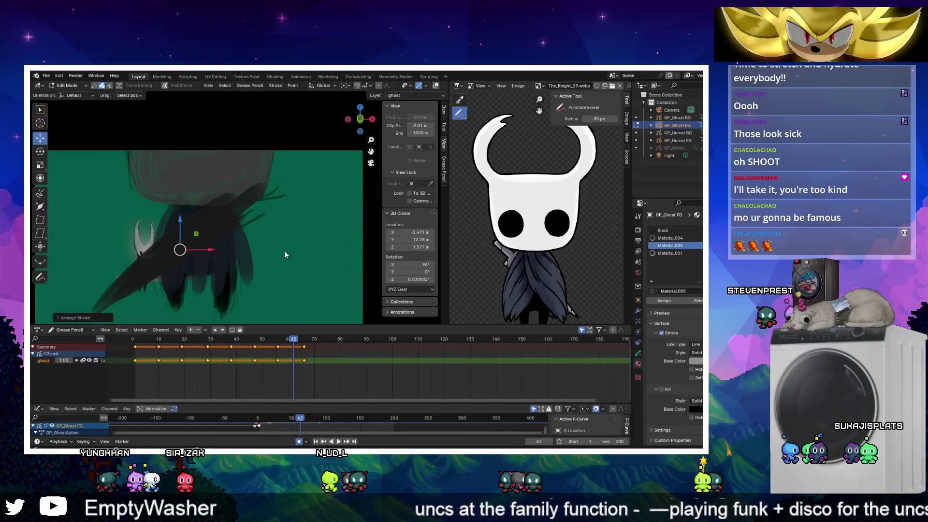
# With Multiframe enabled, bring the ghost strokes to the front on all frames
pyautogui.moveTo(270, 343); pyautogui.dragTo(213, 343)
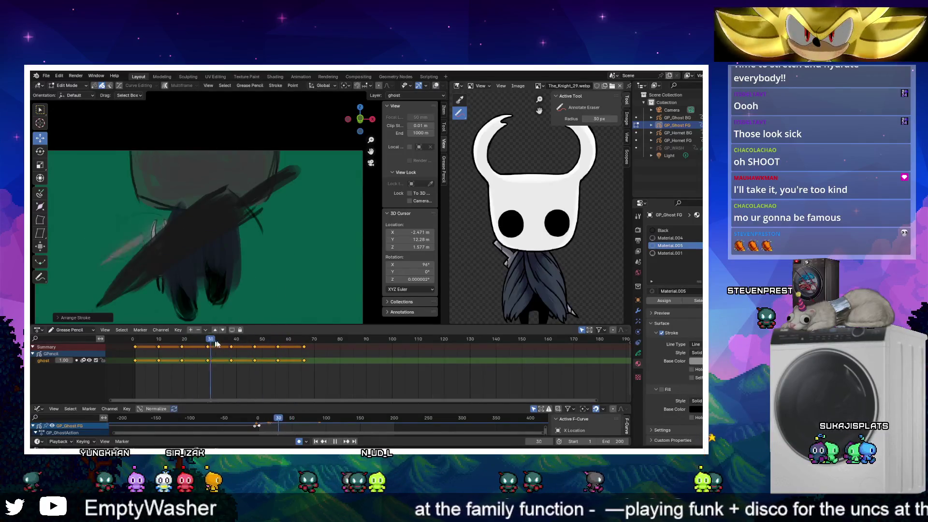
pyautogui.click(165, 86)
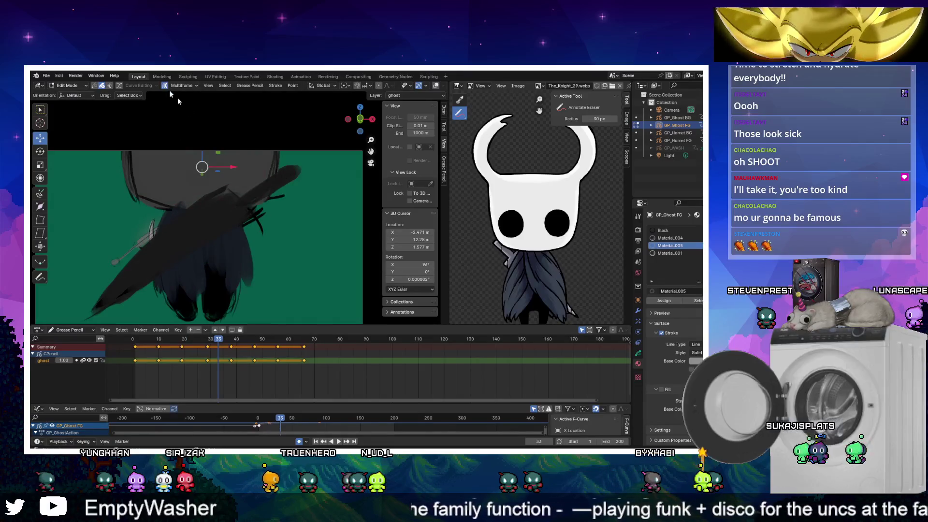
pyautogui.rightClick(277, 288)
pyautogui.click(301, 288)
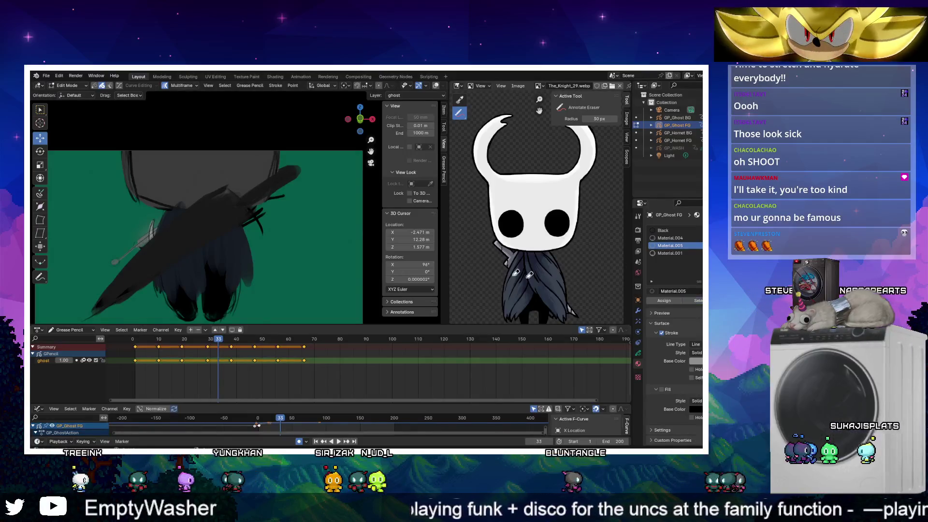
pyautogui.rightClick(278, 234)
pyautogui.moveTo(272, 237)
pyautogui.click(329, 236)
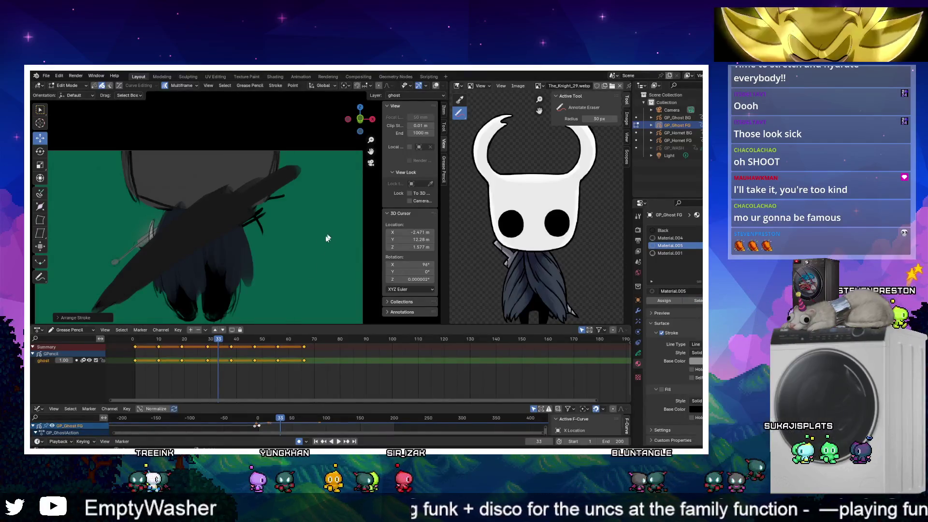
# Duplicate the early keyframes 37 frames later, play back, and return to Object Mode
pyautogui.moveTo(219, 339)
pyautogui.mouseDown()
pyautogui.moveTo(180, 338)
pyautogui.moveTo(248, 344)
pyautogui.moveTo(128, 358)
pyautogui.mouseUp()
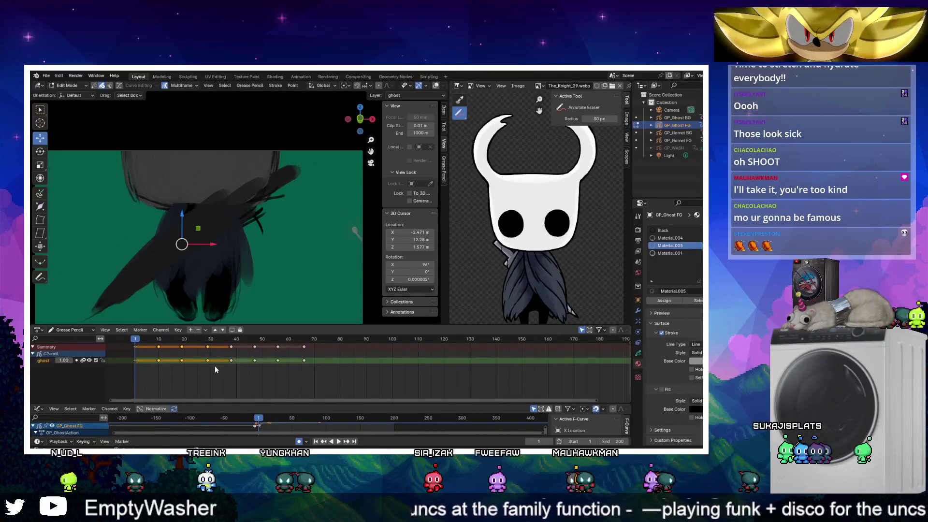
pyautogui.hotkey('shift', 'd')
pyautogui.click(306, 368)
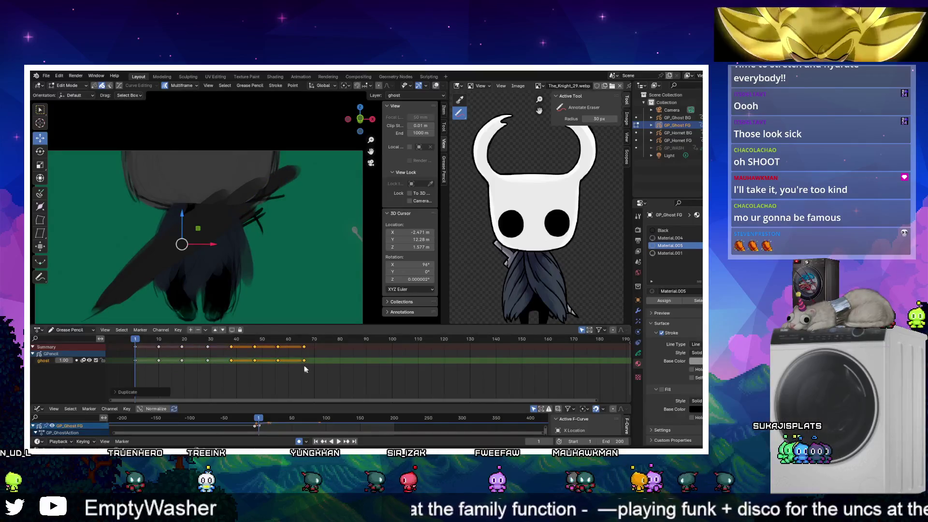
pyautogui.press('space')
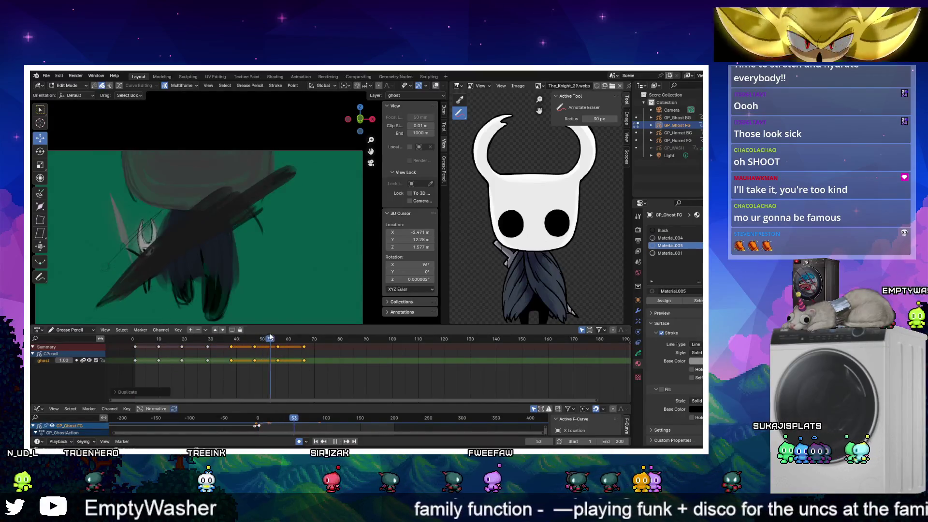
pyautogui.press('space')
pyautogui.press('Tab')
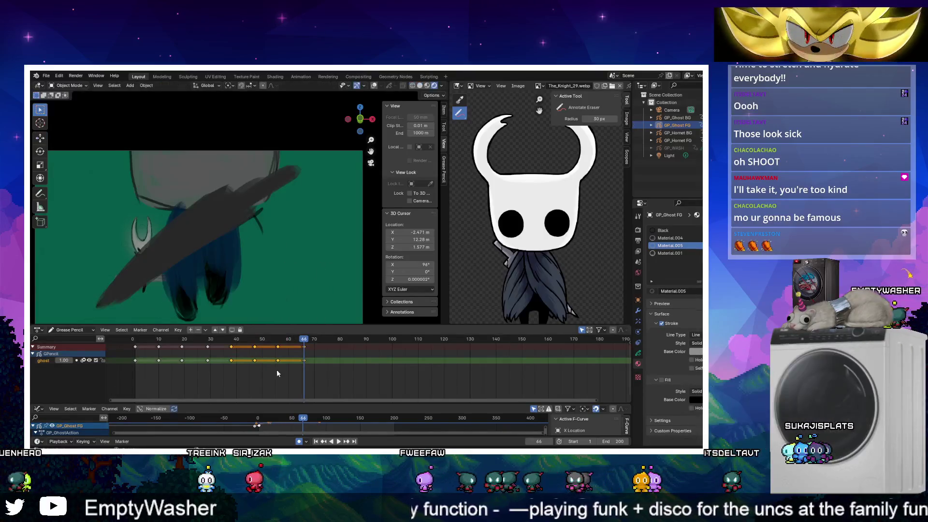
# Select GP_Hornet FG, hide the ghost, stop playback on frame 128, and enter Draw Mode
pyautogui.click(683, 139)
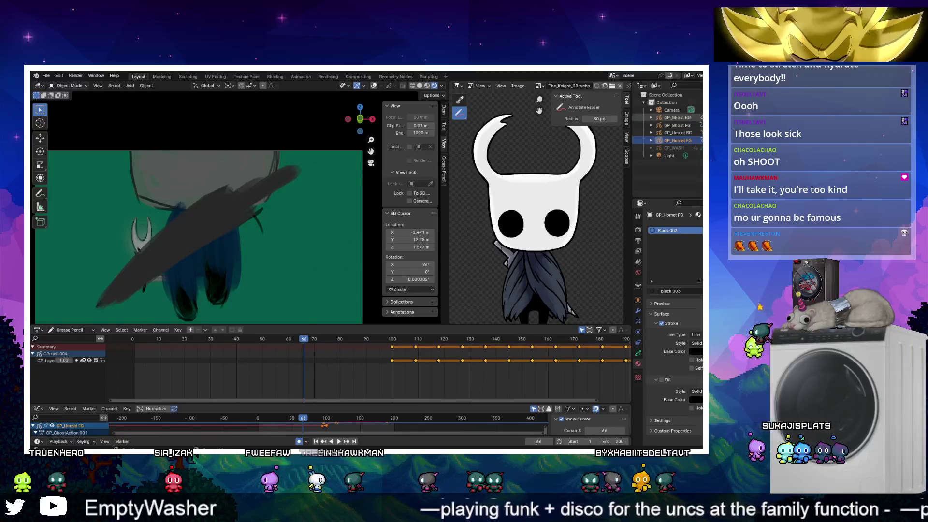
pyautogui.click(700, 125)
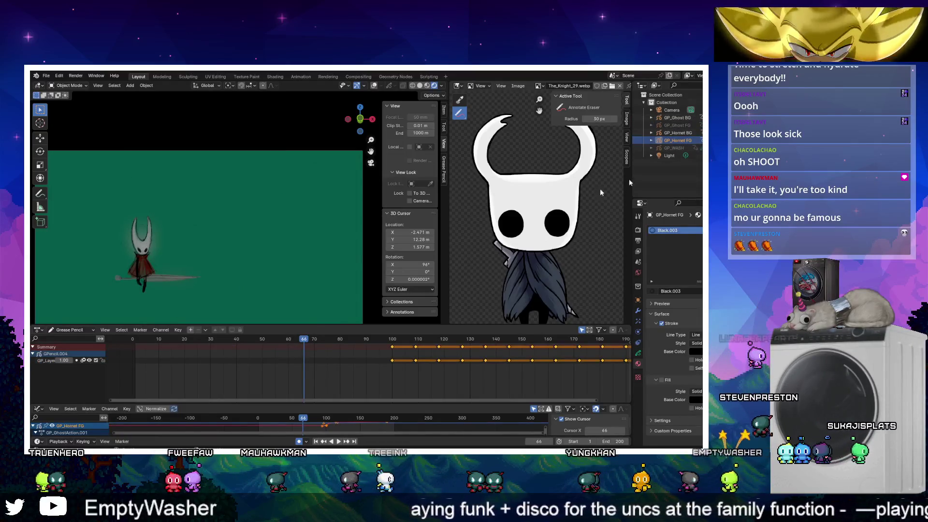
pyautogui.press('space')
pyautogui.click(426, 341)
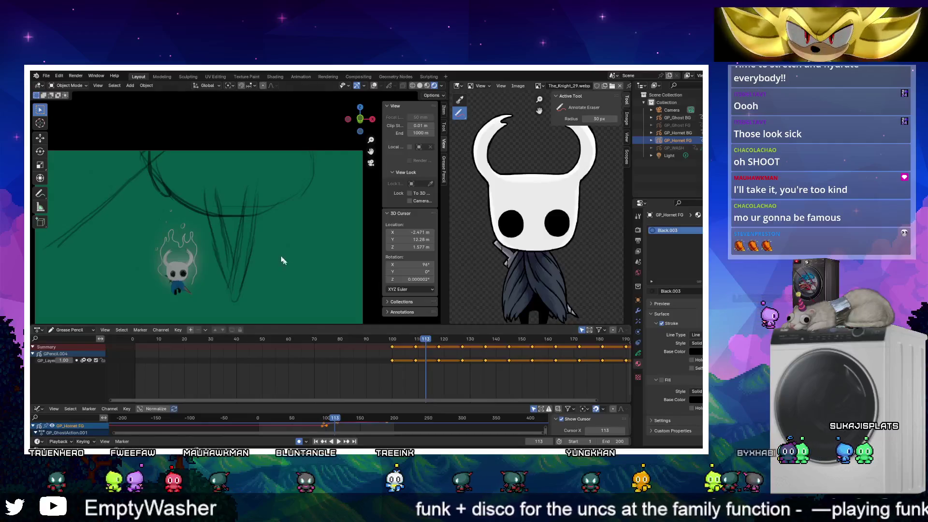
pyautogui.keyDown('ctrl'); pyautogui.scroll(-3, 293, 284); pyautogui.keyUp('ctrl')
pyautogui.press('space')
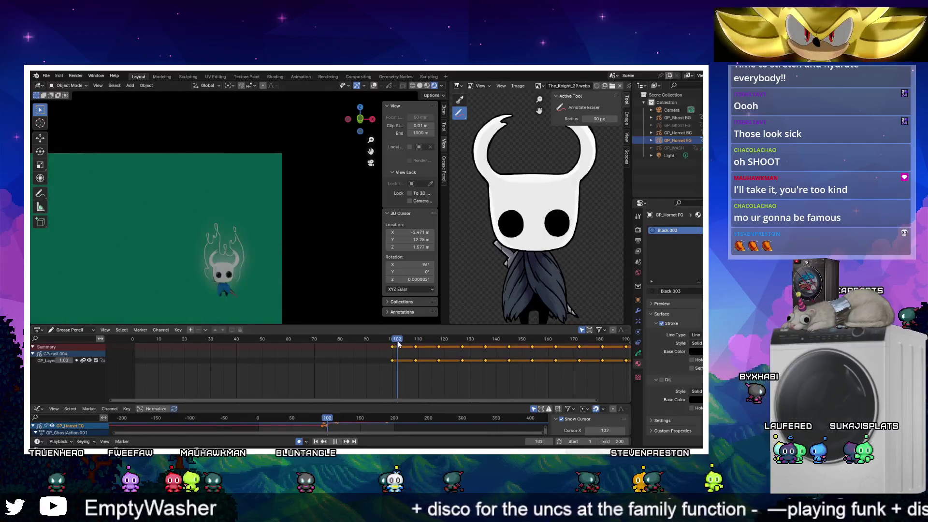
pyautogui.press('space')
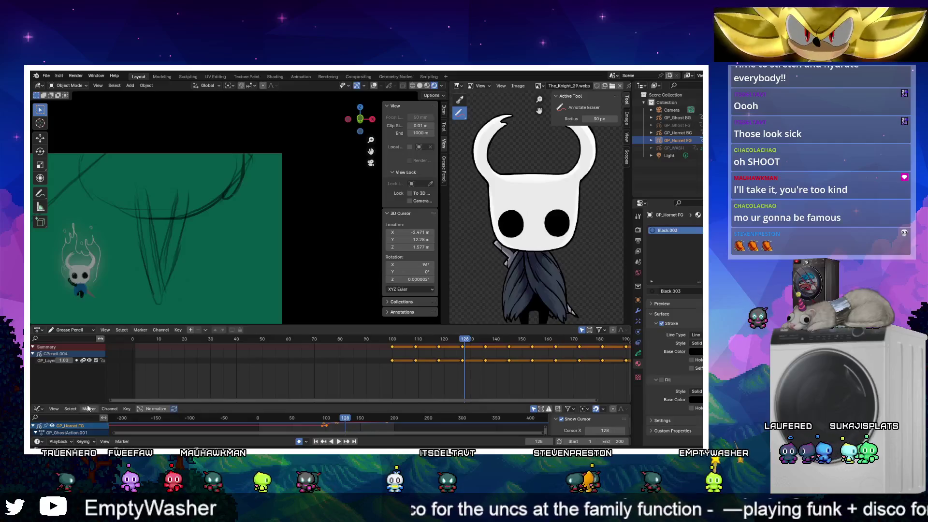
pyautogui.moveTo(84, 405)
pyautogui.mouseDown()
pyautogui.moveTo(92, 352)
pyautogui.moveTo(111, 397)
pyautogui.mouseUp()
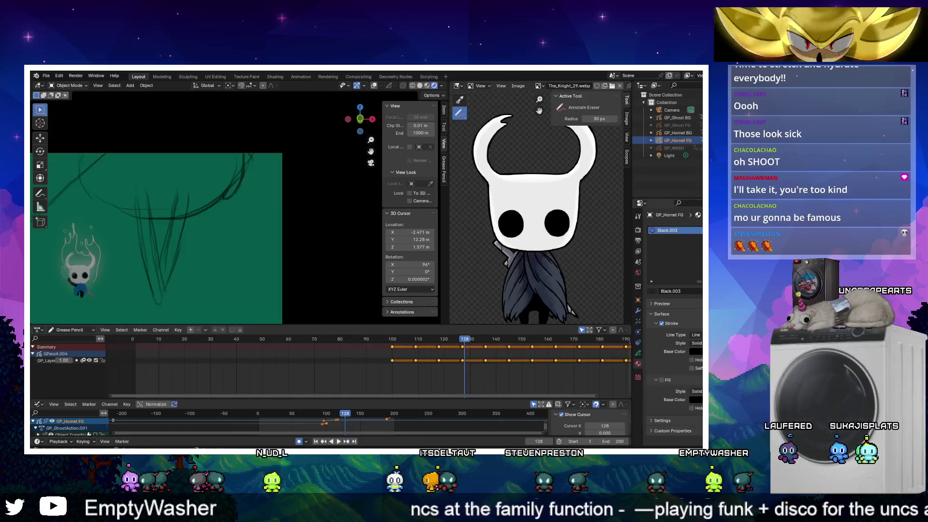
pyautogui.hotkey('ctrl', 'Tab')
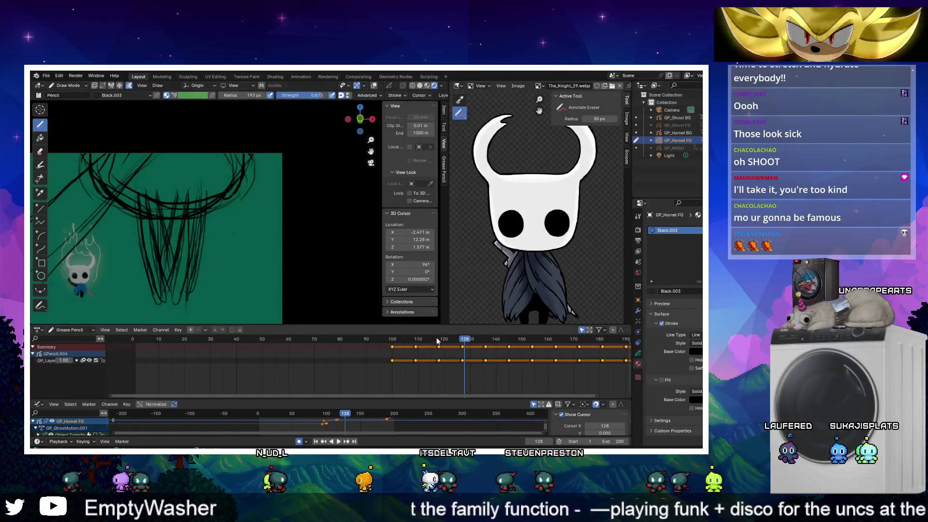
# On frame 100, ink two thick dark vertical strokes, redoing each until it looks right
pyautogui.moveTo(436, 340); pyautogui.dragTo(346, 340, button='middle')
pyautogui.moveTo(347, 340); pyautogui.dragTo(300, 342)
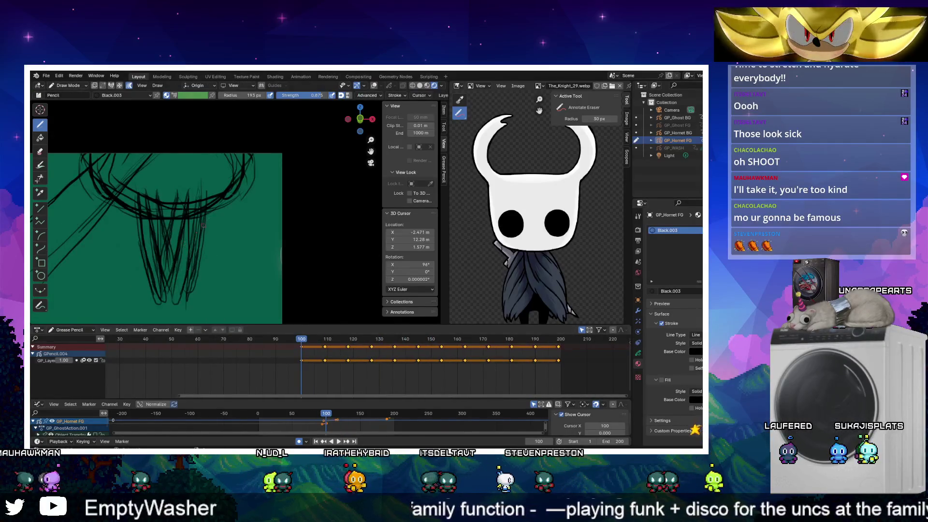
pyautogui.moveTo(164, 299); pyautogui.dragTo(143, 186)
pyautogui.hotkey('ctrl', 'z')
pyautogui.moveTo(164, 300); pyautogui.dragTo(145, 186)
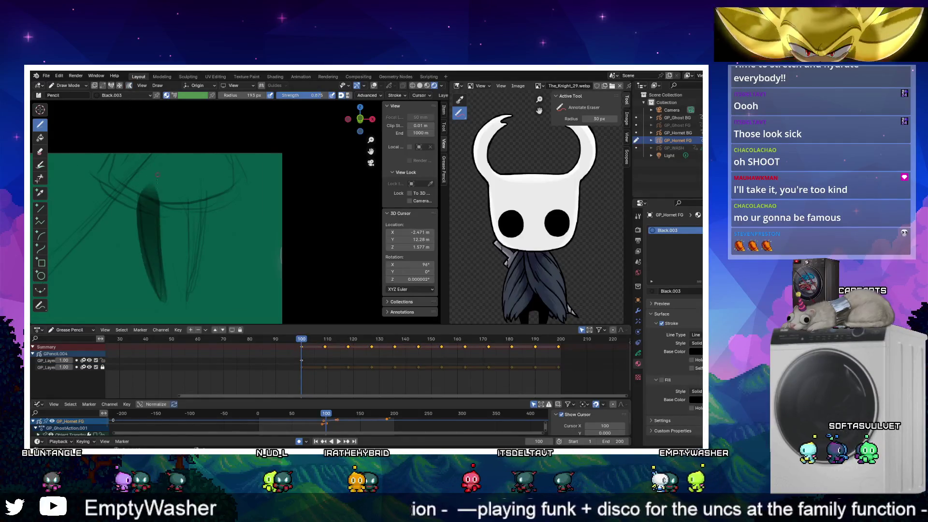
pyautogui.moveTo(190, 286); pyautogui.dragTo(195, 220)
pyautogui.hotkey('ctrl', 'z')
pyautogui.moveTo(191, 280); pyautogui.dragTo(196, 184)
pyautogui.moveTo(188, 302); pyautogui.dragTo(194, 177)
pyautogui.hotkey('ctrl', 'z')
pyautogui.moveTo(188, 288); pyautogui.dragTo(194, 189)
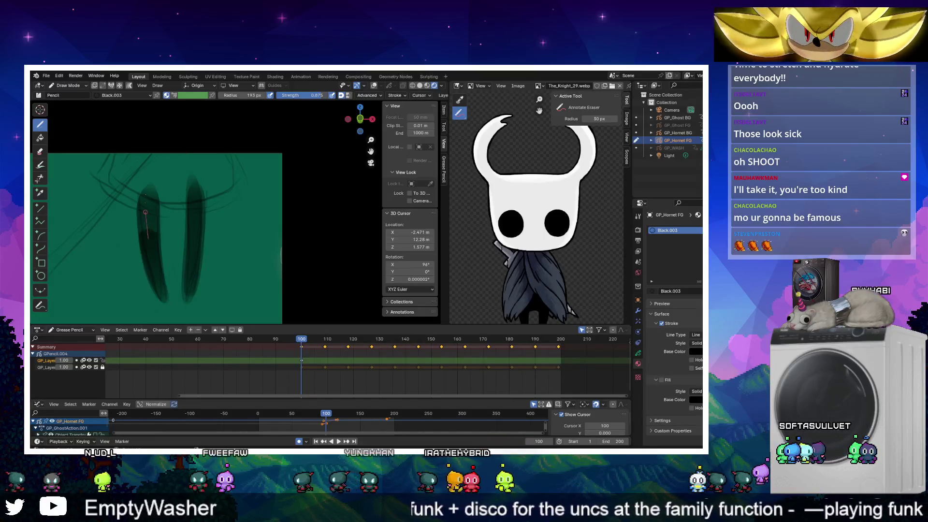
# On frame 109, draw thick dark diagonal strokes forming a V shape
pyautogui.keyDown('shift'); pyautogui.moveTo(197, 153); pyautogui.dragTo(252, 158, button='middle'); pyautogui.keyUp('shift')
pyautogui.moveTo(301, 342); pyautogui.dragTo(323, 338)
pyautogui.keyDown('shift'); pyautogui.moveTo(242, 217); pyautogui.dragTo(205, 208, button='middle'); pyautogui.keyUp('shift')
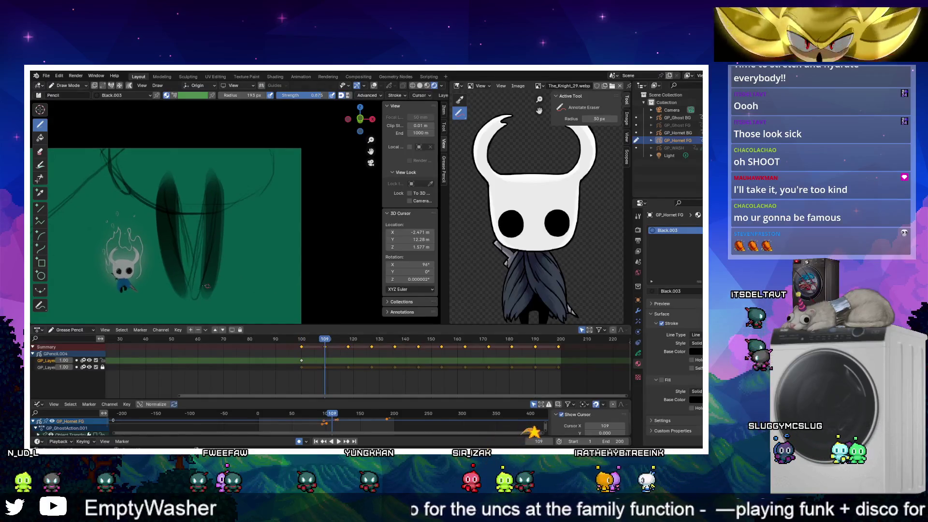
pyautogui.moveTo(213, 187); pyautogui.dragTo(194, 289)
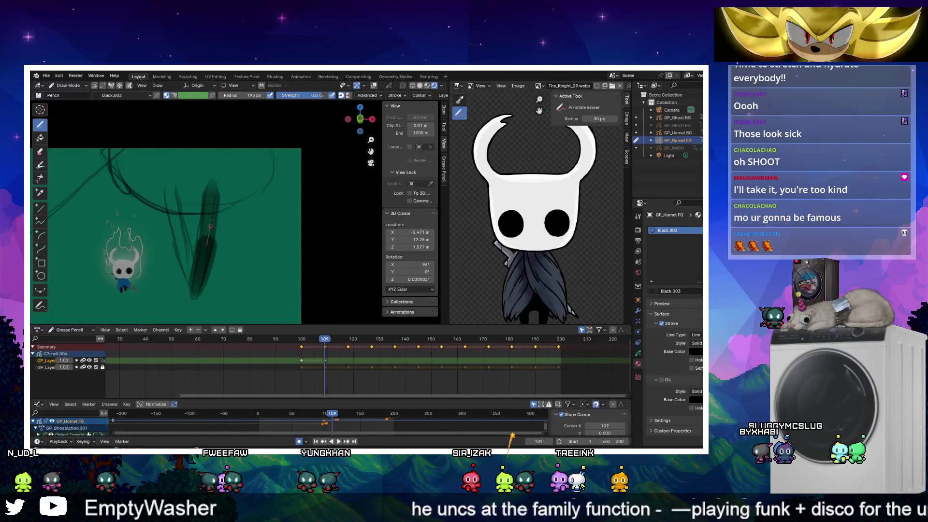
pyautogui.moveTo(216, 178); pyautogui.dragTo(191, 274)
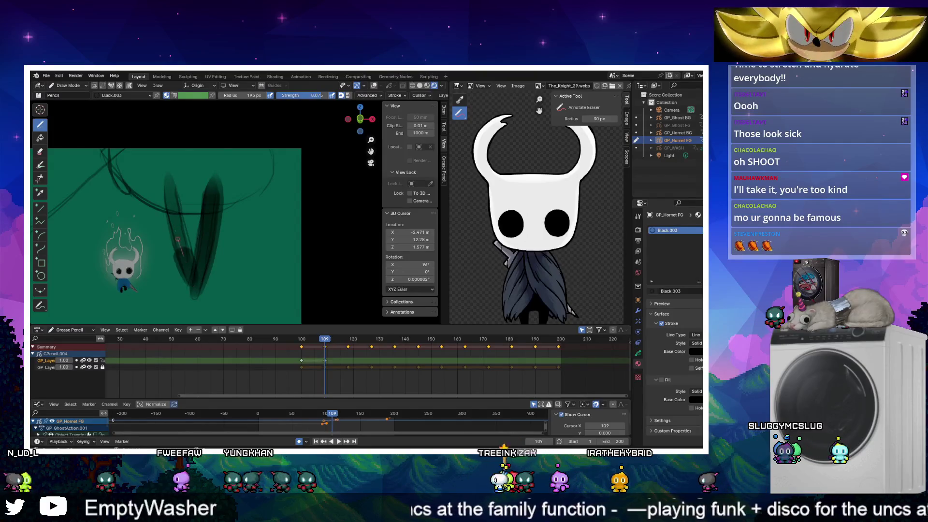
pyautogui.moveTo(167, 174); pyautogui.dragTo(189, 261)
# Step through frames 118 and 127, removing the leftover long dark stroke
pyautogui.press('space')
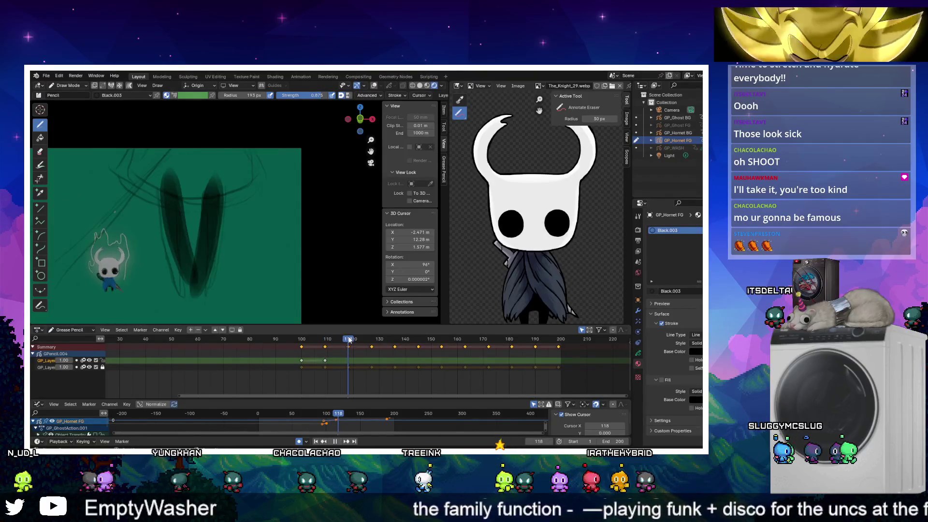
pyautogui.hotkey('ctrl', 'z')
pyautogui.hotkey('ctrl', 'z')
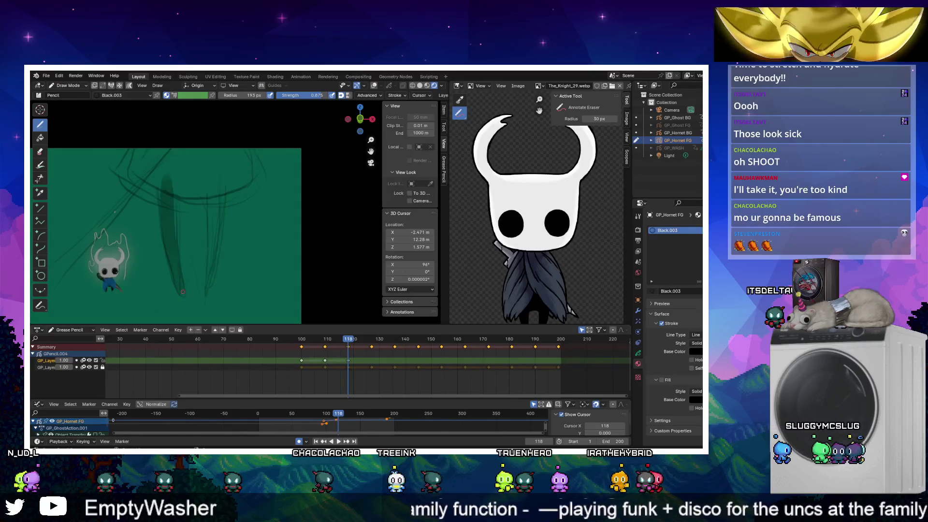
pyautogui.hotkey('ctrl', 'z')
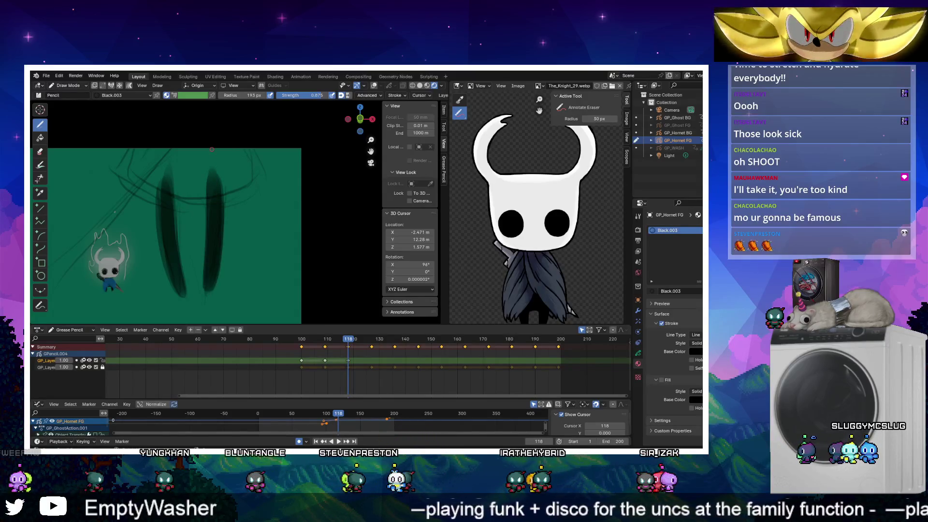
pyautogui.press('space')
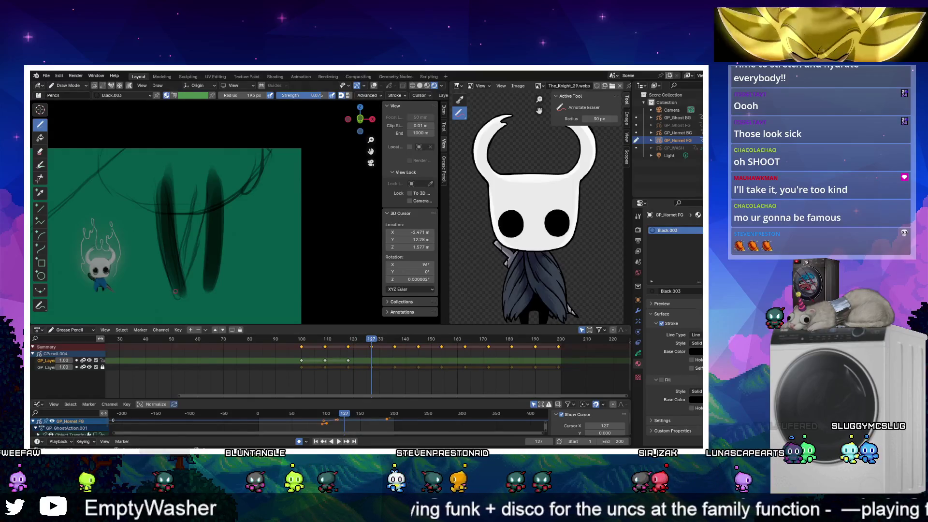
pyautogui.hotkey('ctrl', 'z')
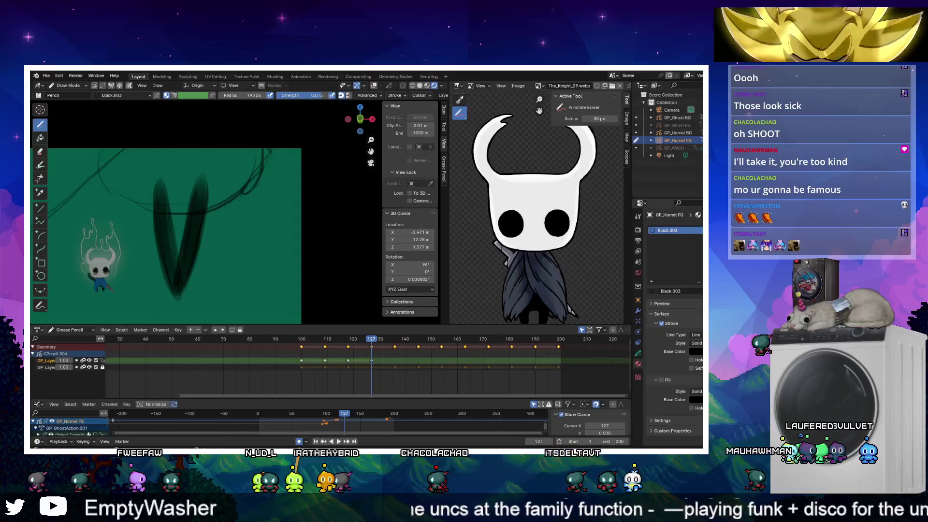
pyautogui.click(699, 231)
# Create new dark red Material.002 and paint a red mass across the top of frame 127
pyautogui.click(698, 291)
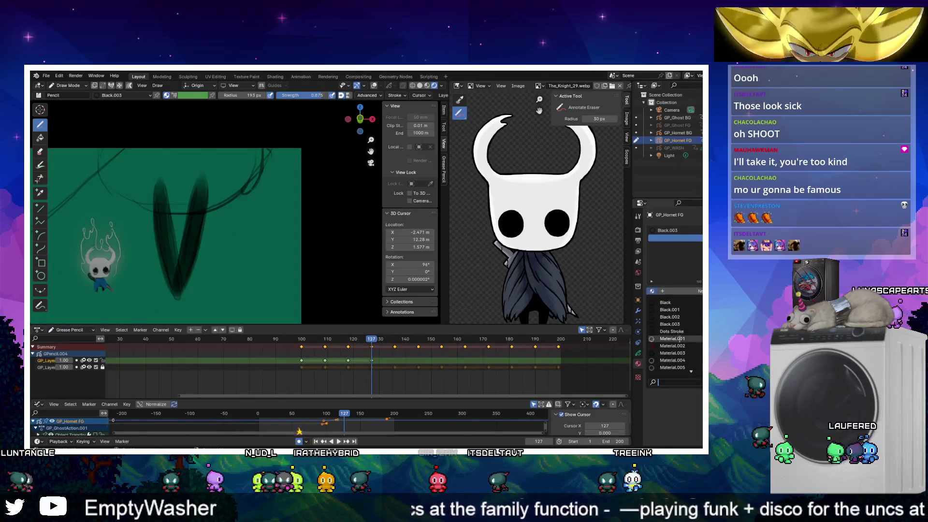
pyautogui.moveTo(218, 253)
pyautogui.keyDown('shift'); pyautogui.mouseDown(button='middle')
pyautogui.moveTo(227, 271)
pyautogui.moveTo(241, 270)
pyautogui.mouseUp(button='middle'); pyautogui.keyUp('shift')
pyautogui.rightClick(243, 269)
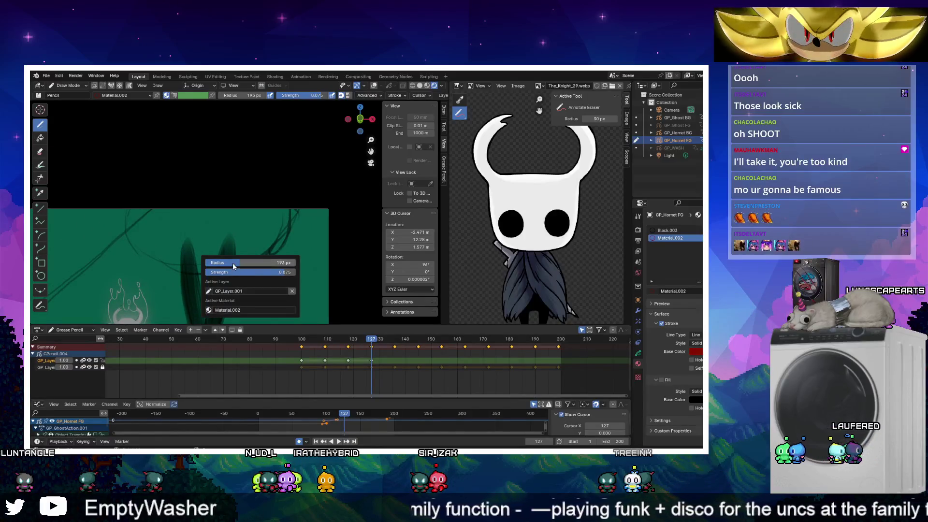
pyautogui.keyDown('shift'); pyautogui.moveTo(261, 171); pyautogui.dragTo(208, 178, button='middle'); pyautogui.keyUp('shift')
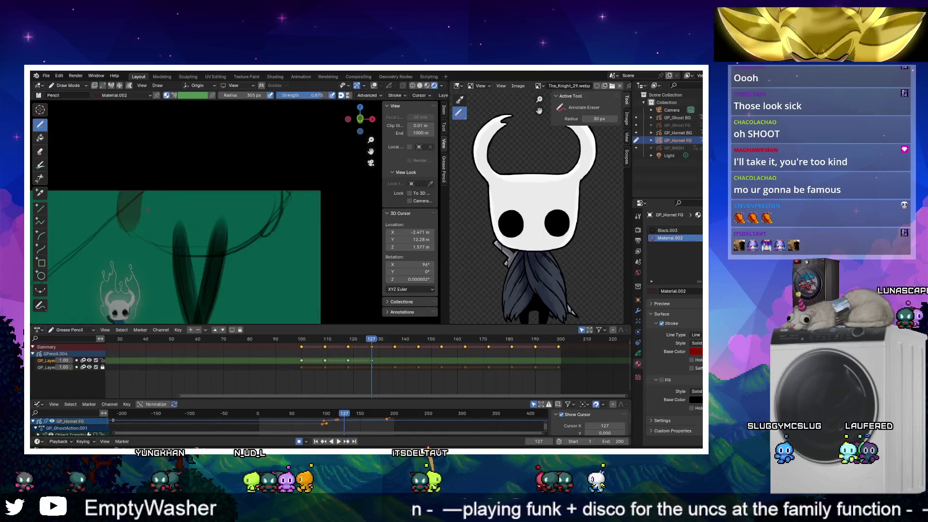
pyautogui.moveTo(145, 232); pyautogui.dragTo(148, 180)
pyautogui.moveTo(157, 239)
pyautogui.mouseDown()
pyautogui.moveTo(147, 191)
pyautogui.moveTo(163, 191)
pyautogui.mouseUp()
pyautogui.moveTo(191, 254)
pyautogui.mouseDown()
pyautogui.moveTo(178, 191)
pyautogui.moveTo(196, 169)
pyautogui.mouseUp()
pyautogui.moveTo(227, 254)
pyautogui.mouseDown()
pyautogui.moveTo(213, 191)
pyautogui.moveTo(227, 191)
pyautogui.mouseUp()
pyautogui.moveTo(259, 235); pyautogui.dragTo(244, 191)
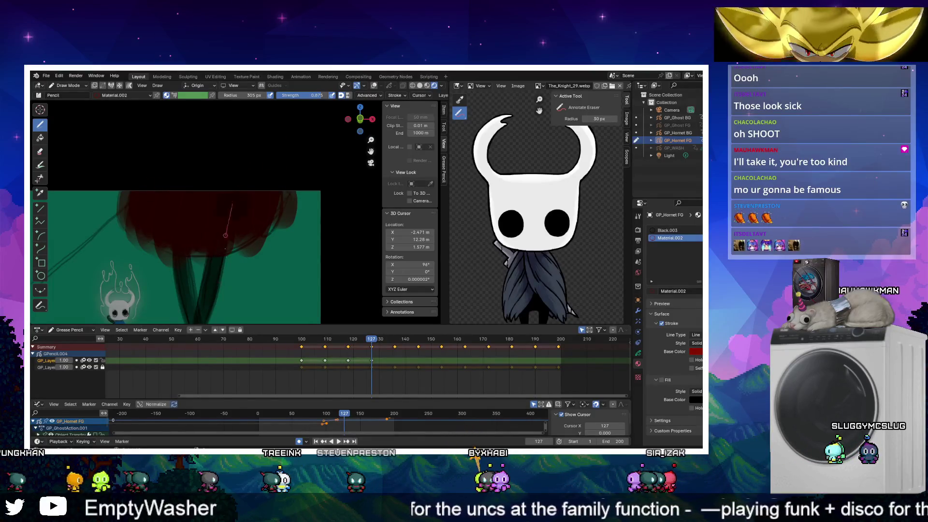
pyautogui.moveTo(225, 220); pyautogui.dragTo(244, 266)
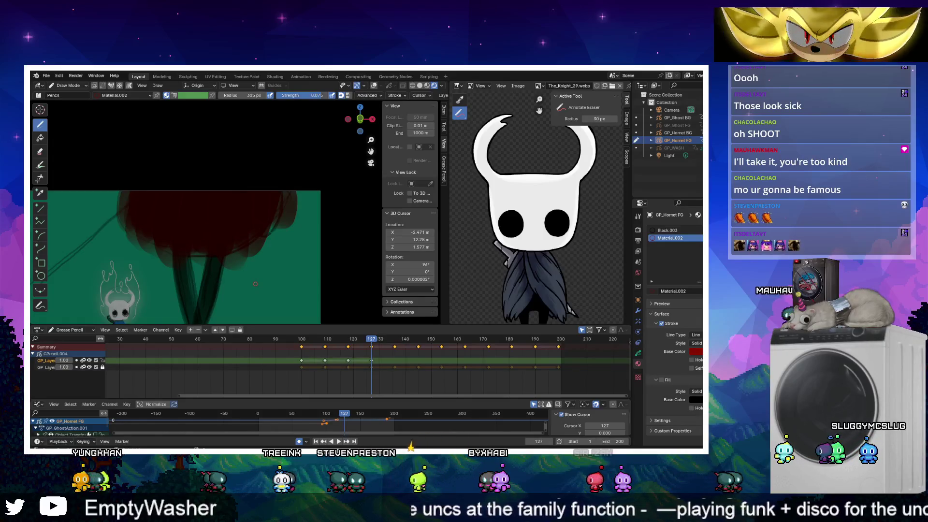
# Paint the dark red mass across the canvas on frame 118
pyautogui.press('Down')
pyautogui.moveTo(140, 225)
pyautogui.mouseDown()
pyautogui.moveTo(179, 185)
pyautogui.moveTo(157, 249)
pyautogui.mouseUp()
pyautogui.moveTo(205, 192)
pyautogui.mouseDown()
pyautogui.moveTo(172, 239)
pyautogui.moveTo(179, 259)
pyautogui.moveTo(225, 204)
pyautogui.moveTo(215, 254)
pyautogui.mouseUp()
pyautogui.moveTo(259, 193)
pyautogui.mouseDown()
pyautogui.moveTo(241, 252)
pyautogui.moveTo(252, 237)
pyautogui.mouseUp()
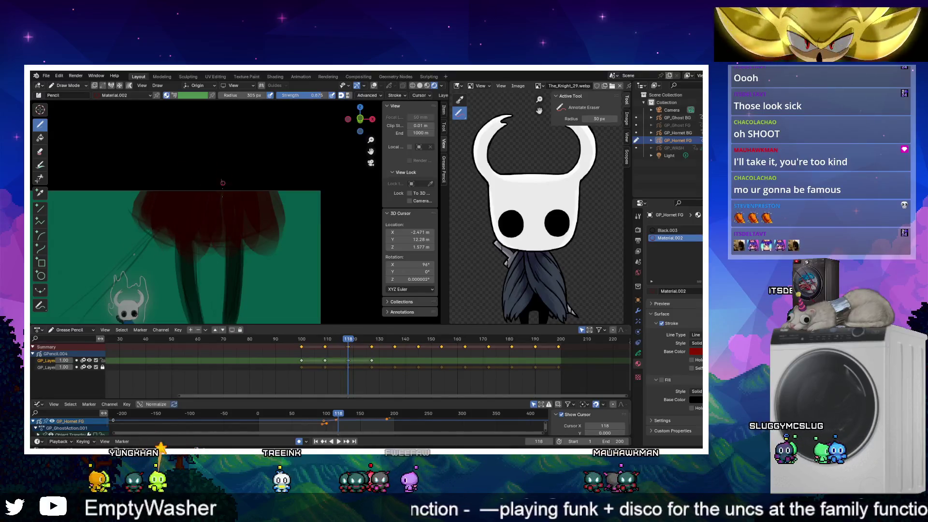
pyautogui.press('Left')
pyautogui.press('Left')
pyautogui.press('Left')
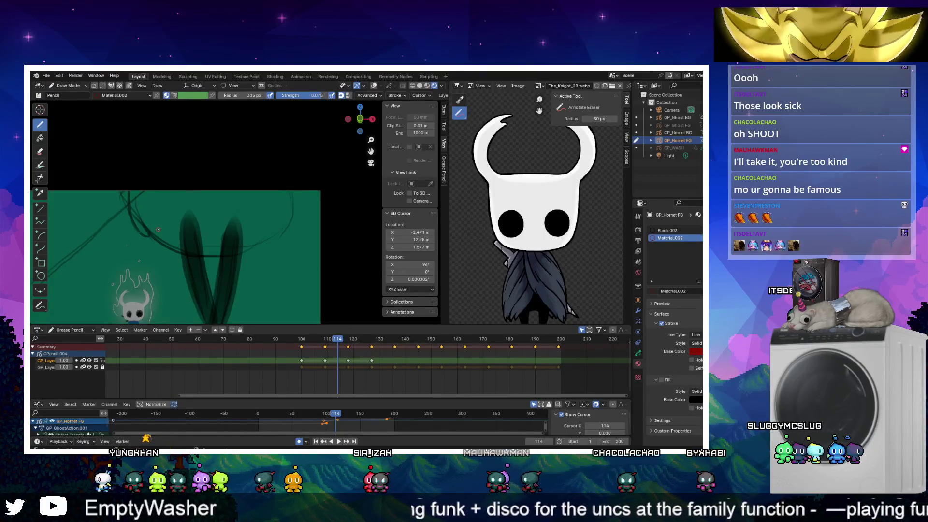
# Paint the dark red mass on frames 109 and 100
pyautogui.press('Down')
pyautogui.moveTo(139, 195)
pyautogui.mouseDown()
pyautogui.moveTo(197, 258)
pyautogui.moveTo(234, 193)
pyautogui.moveTo(242, 266)
pyautogui.mouseUp()
pyautogui.moveTo(227, 193)
pyautogui.mouseDown()
pyautogui.moveTo(271, 261)
pyautogui.moveTo(265, 189)
pyautogui.mouseUp()
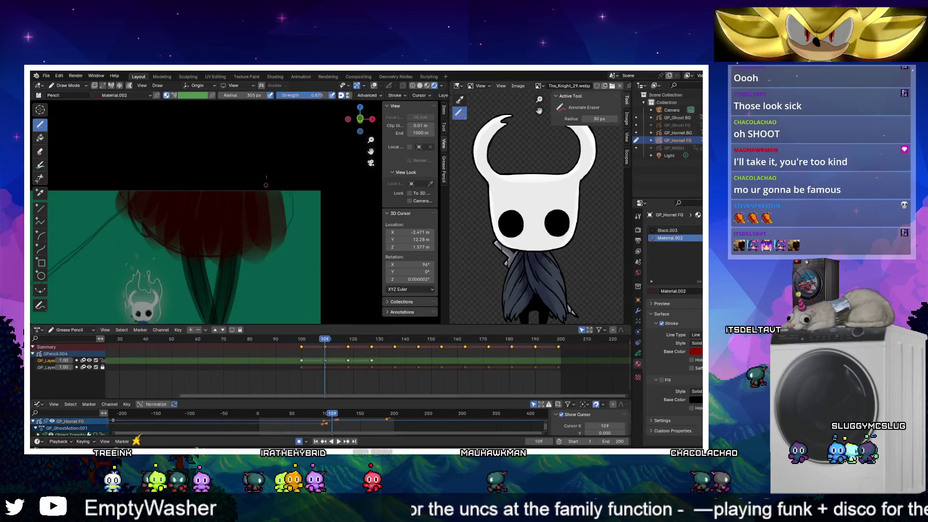
pyautogui.press('Down')
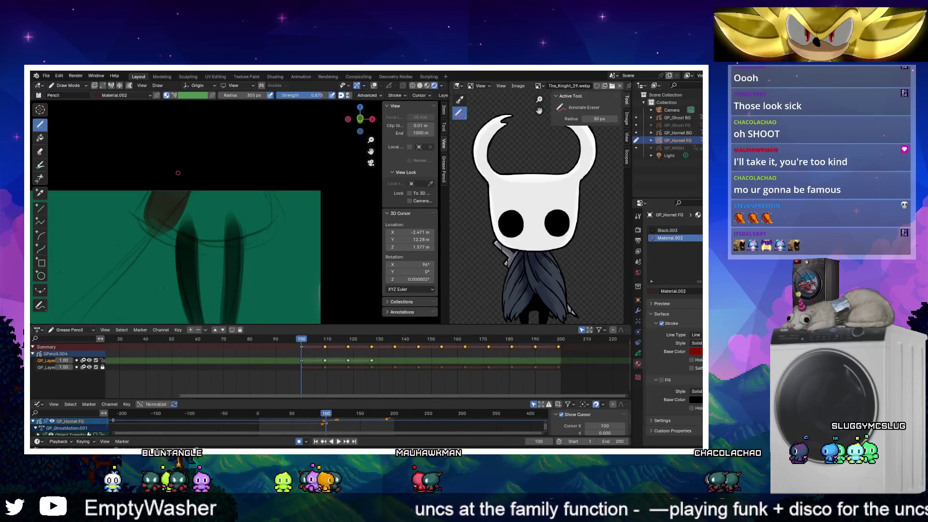
pyautogui.moveTo(200, 188); pyautogui.dragTo(209, 243)
pyautogui.moveTo(235, 196); pyautogui.dragTo(236, 270)
pyautogui.moveTo(255, 189); pyautogui.dragTo(240, 223)
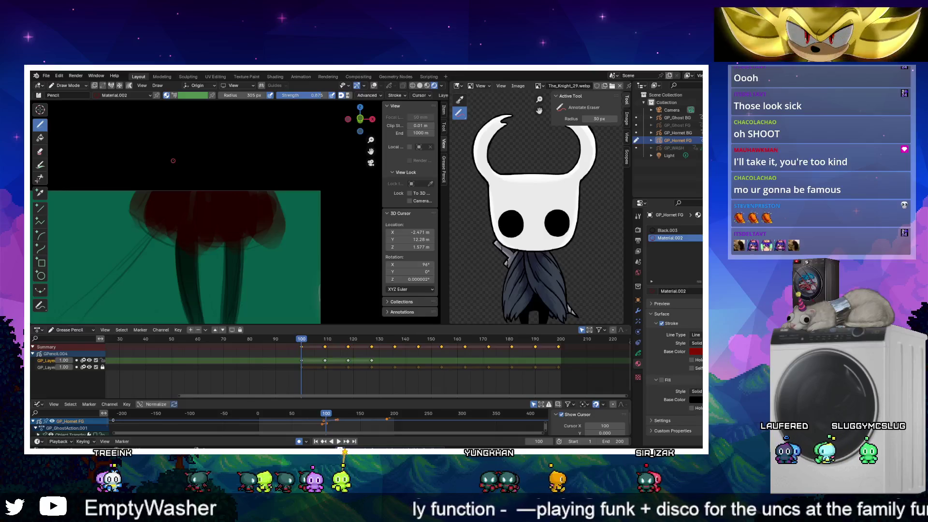
pyautogui.click(699, 230)
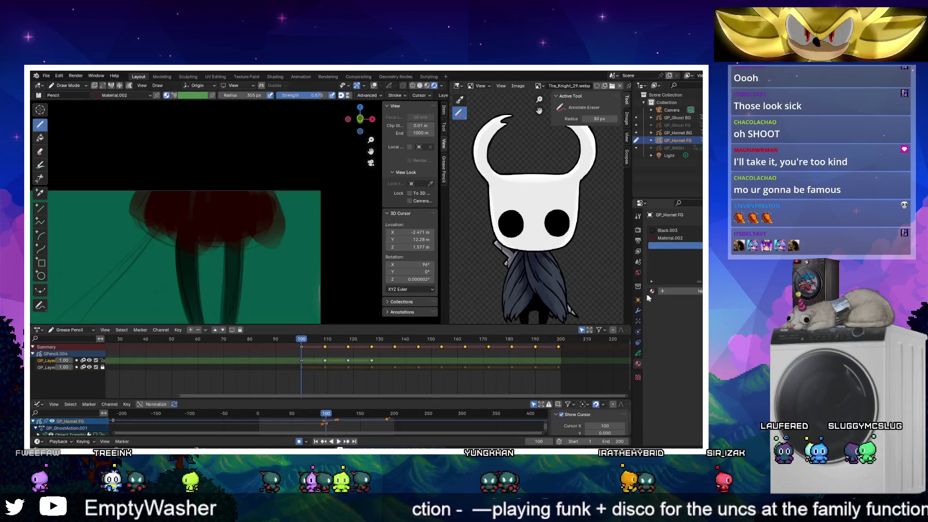
# Assign Material.001 to the new slot and draw a long grey diagonal blade stroke on frame 100
pyautogui.click(651, 291)
pyautogui.click(672, 338)
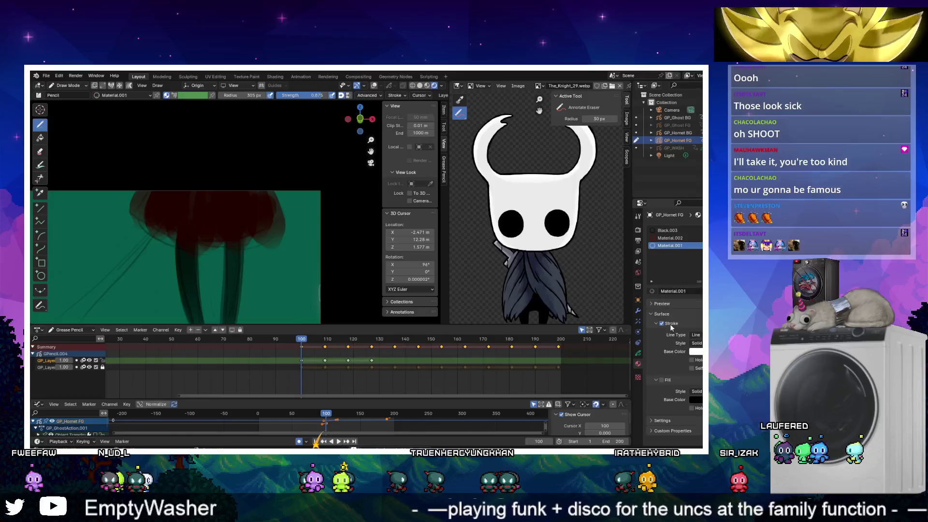
pyautogui.scroll(-3, 219, 217)
pyautogui.moveTo(251, 153); pyautogui.dragTo(256, 147)
pyautogui.hotkey('ctrl', 'z')
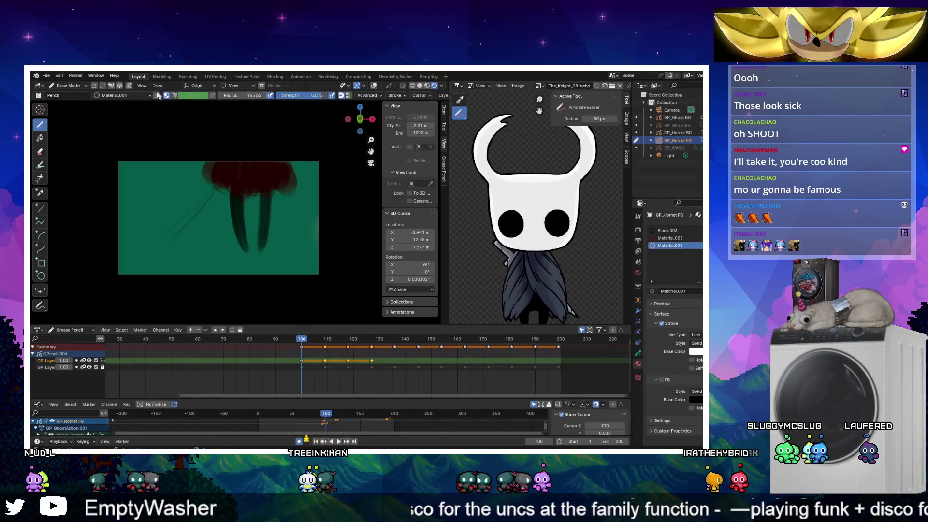
pyautogui.click(128, 86)
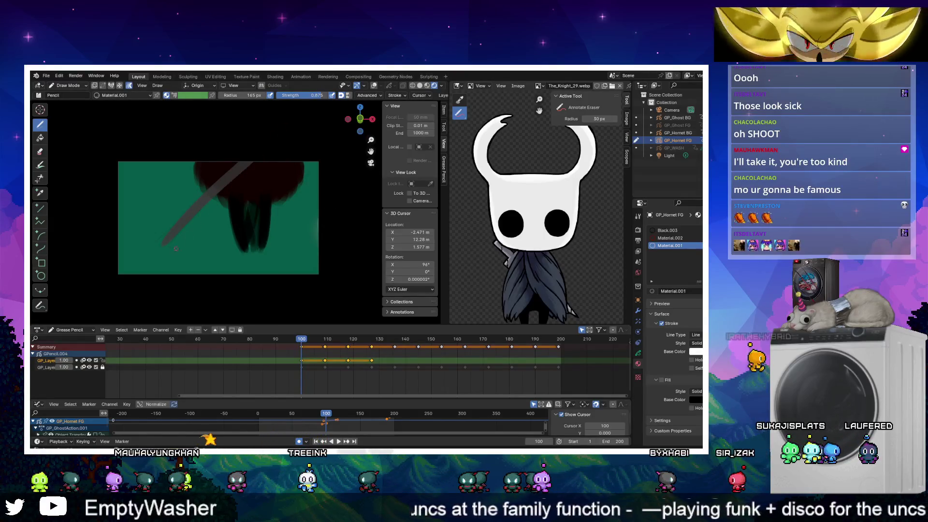
pyautogui.moveTo(260, 147); pyautogui.dragTo(277, 129)
pyautogui.press('space')
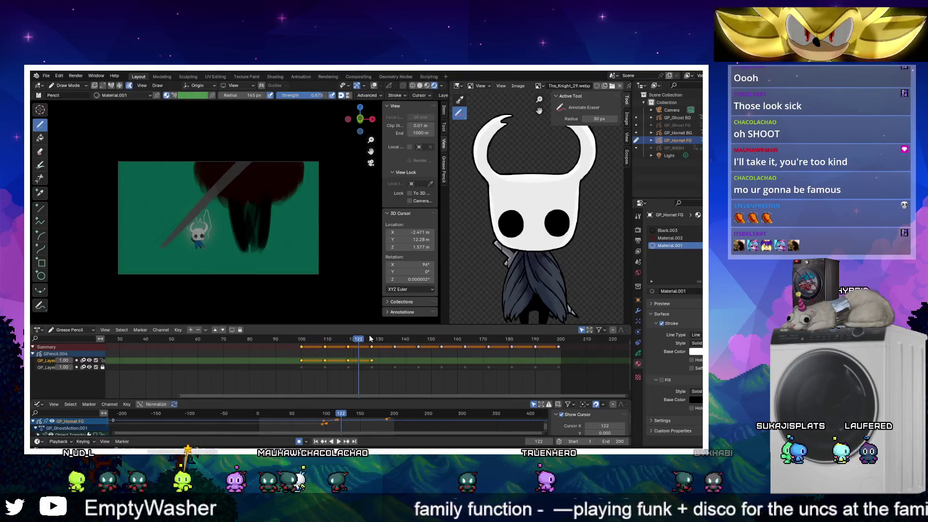
# Turn off the stroke option, move the Hornet keyframes 30 frames later, and duplicate them 35 frames further on
pyautogui.click(130, 86)
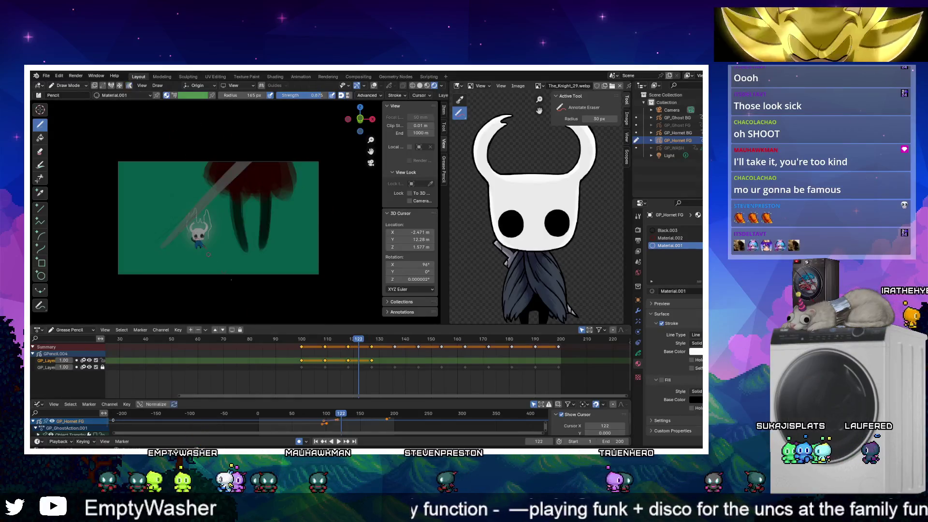
pyautogui.press('g')
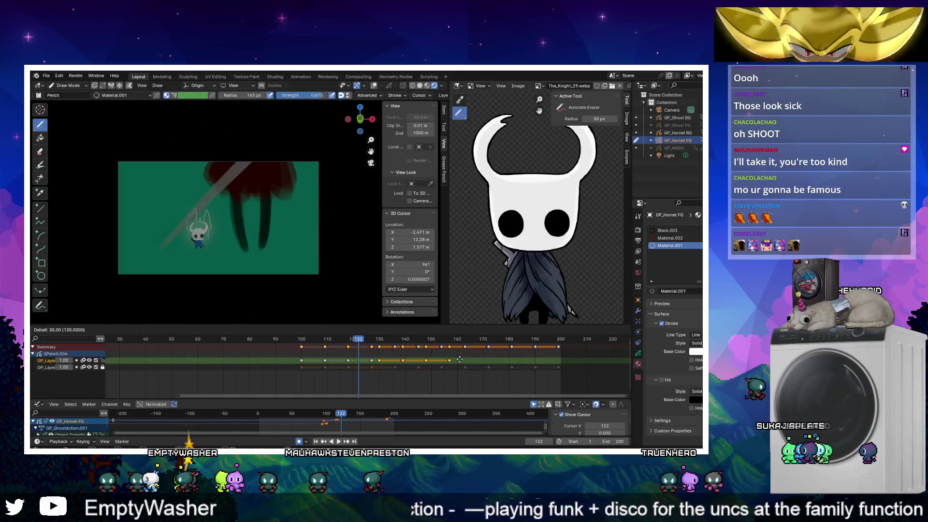
pyautogui.click(473, 360)
pyautogui.hotkey('shift', 'd')
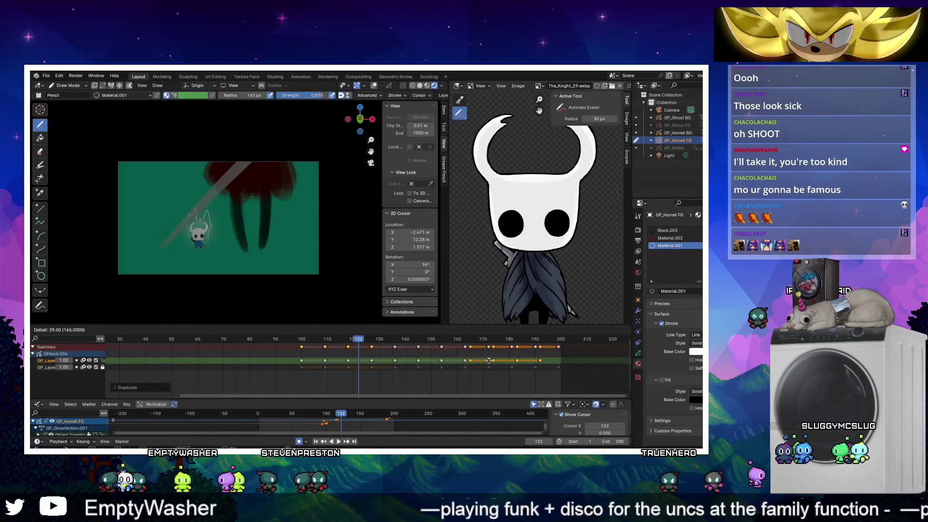
pyautogui.click(502, 359)
pyautogui.press('g')
pyautogui.click(495, 361)
# Preview the animation, then return to the first keyframe at frame 100
pyautogui.hotkey('ctrl', 'Tab')
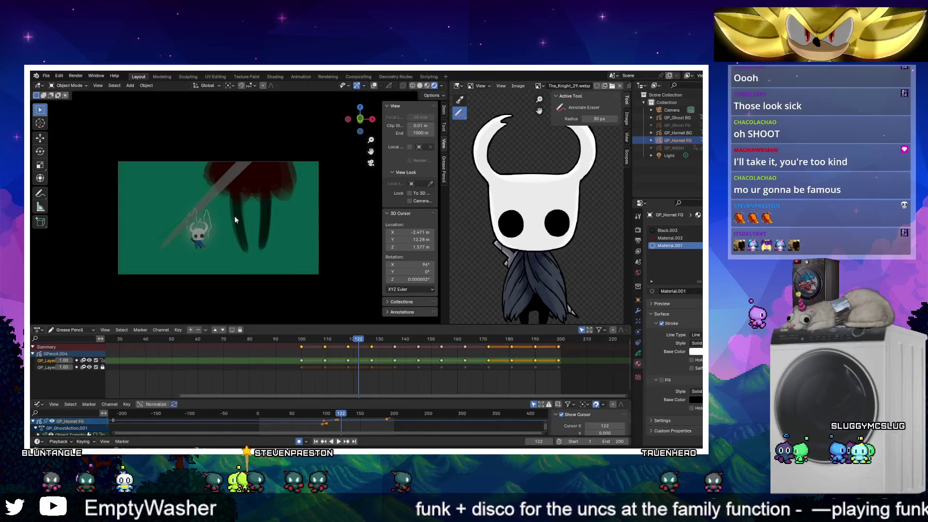
pyautogui.hotkey('ctrl', 'Tab')
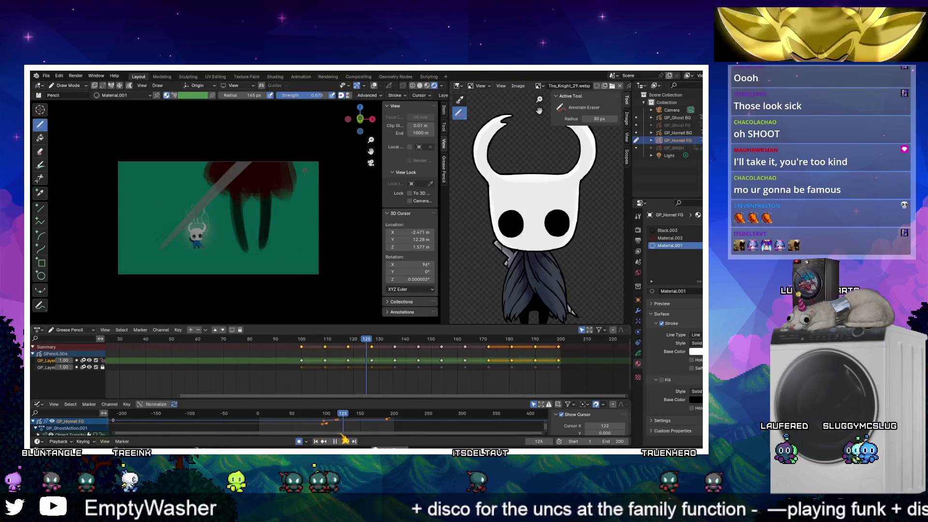
pyautogui.press('space')
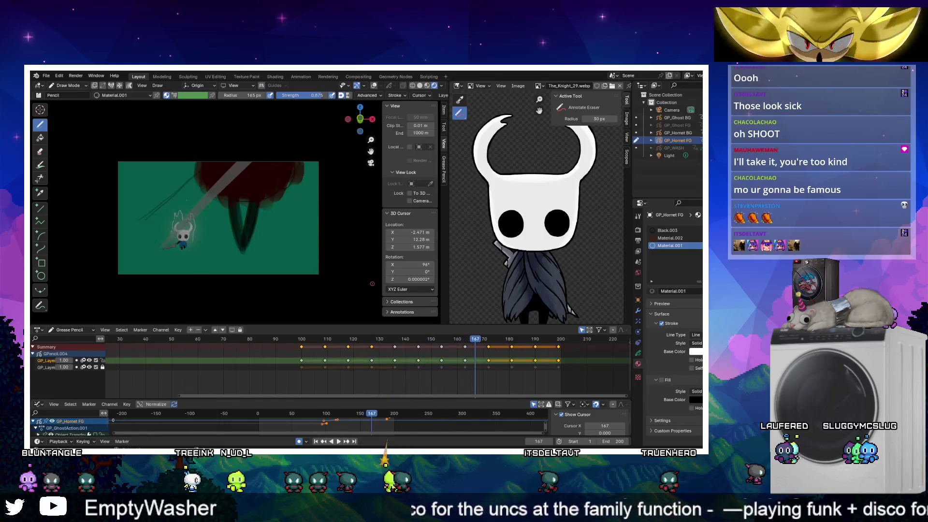
pyautogui.moveTo(419, 341); pyautogui.dragTo(358, 340)
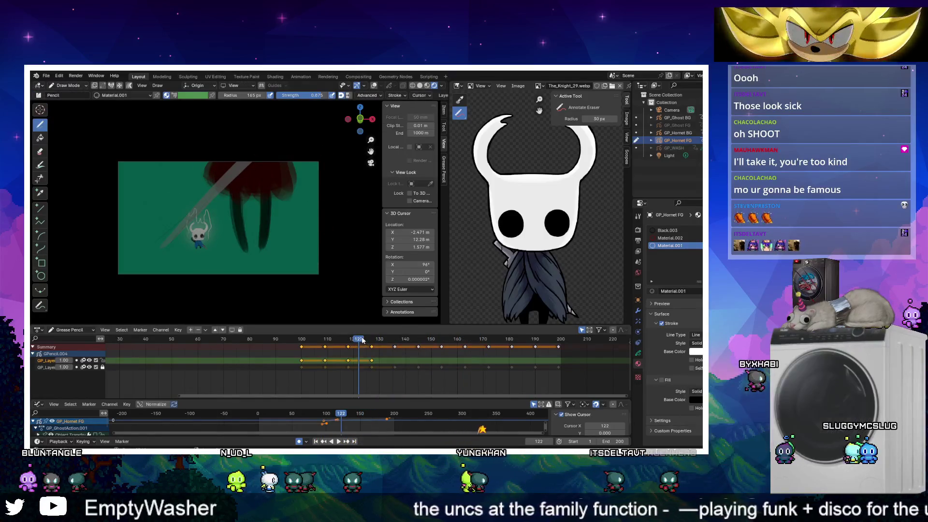
pyautogui.press('Down')
pyautogui.press('Down')
pyautogui.press('Down')
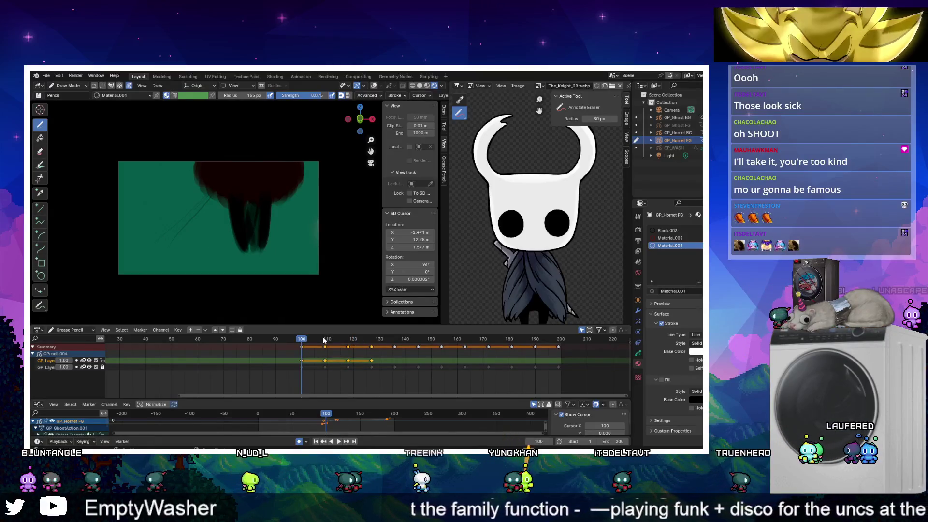
# Draw a grey diagonal needle stroke across Hornet at frame 100, redrawing it once
pyautogui.hotkey('ctrl', 'z')
pyautogui.hotkey('ctrl', 'z')
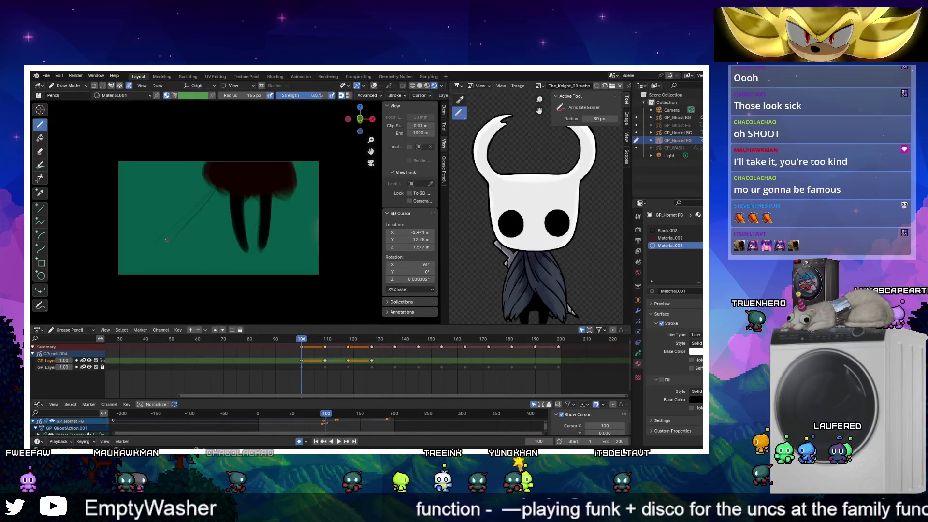
pyautogui.moveTo(168, 239); pyautogui.dragTo(289, 184)
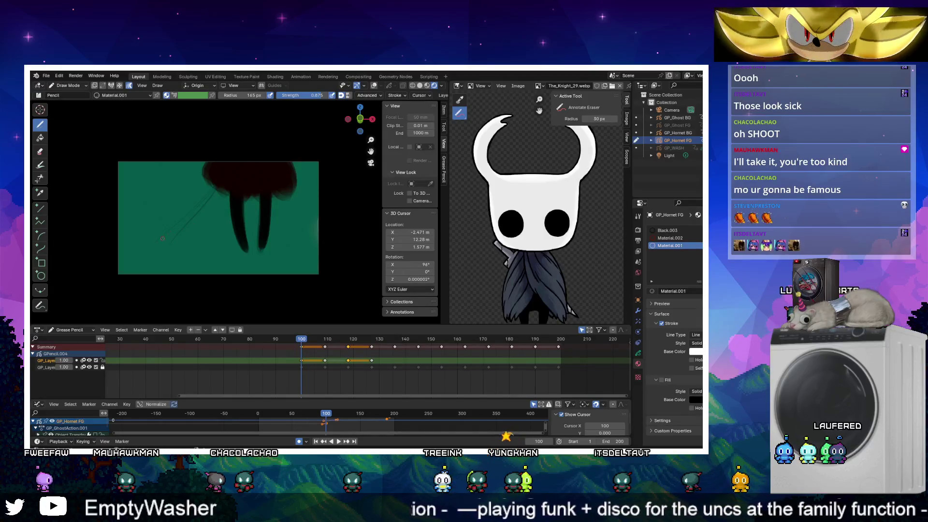
pyautogui.hotkey('ctrl', 'z')
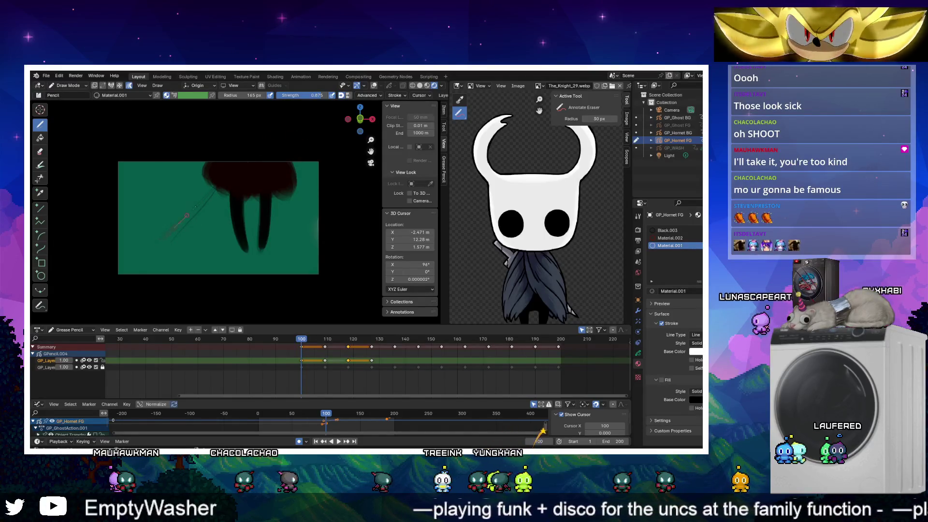
pyautogui.moveTo(180, 222); pyautogui.dragTo(253, 164)
# Check the needle at frame 109, then play and stop the animation
pyautogui.click(324, 338)
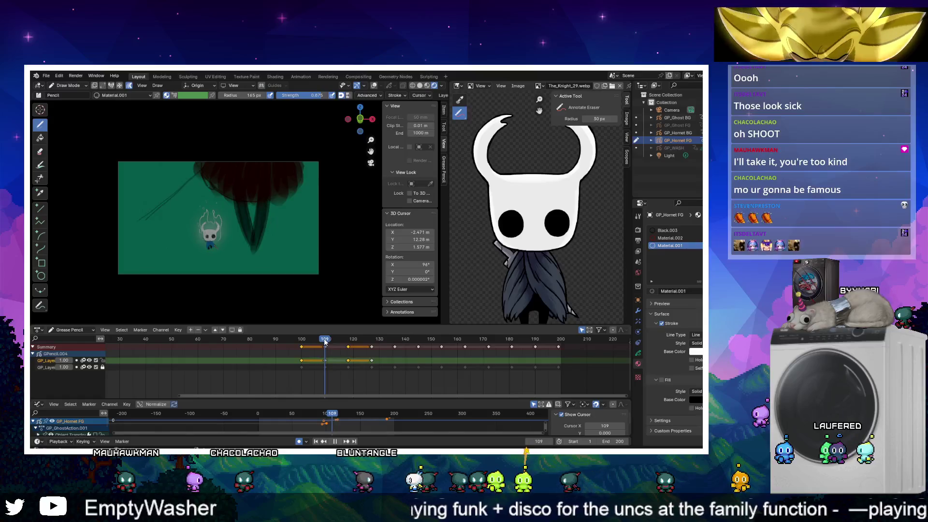
pyautogui.click(371, 360)
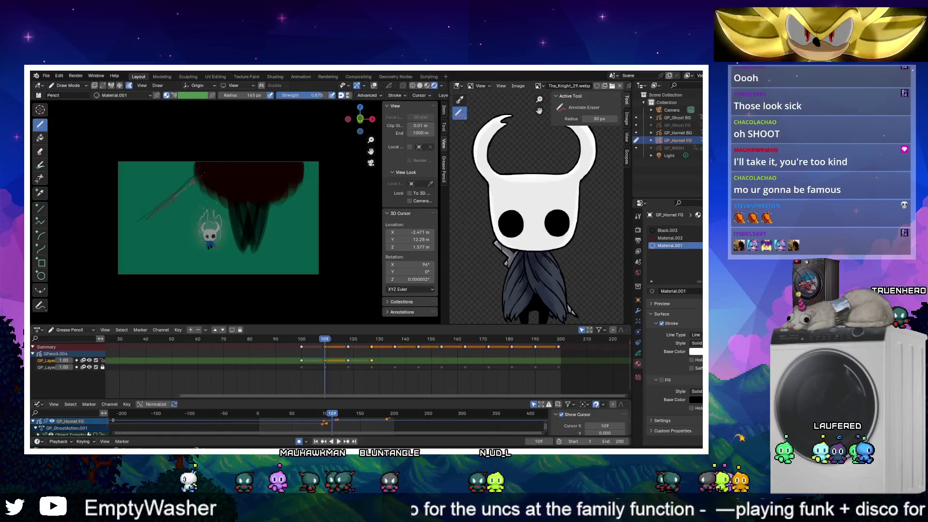
pyautogui.press('space')
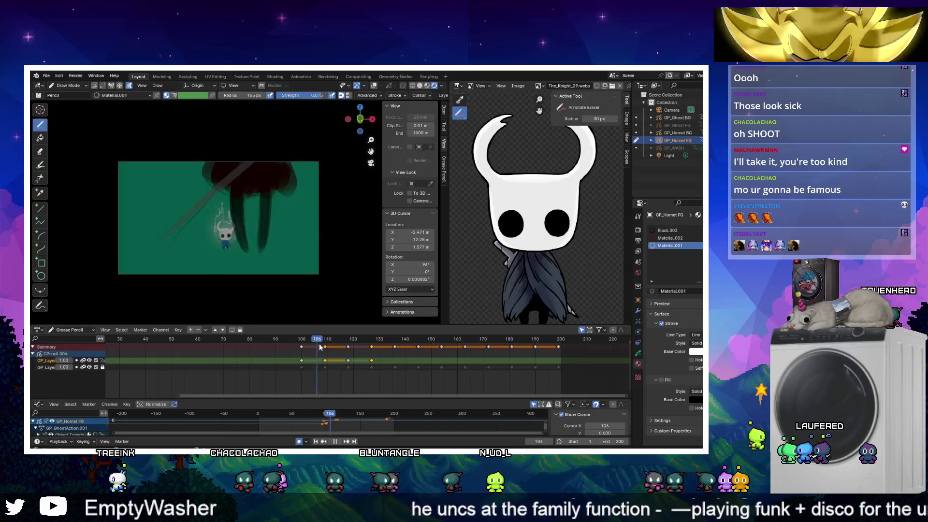
pyautogui.press('space')
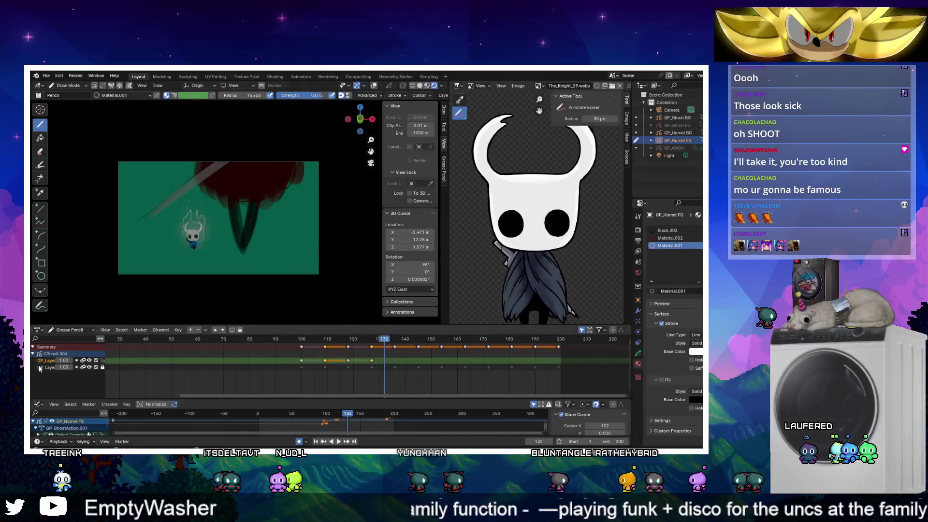
# Duplicate the selected keyframes to frame 136, then again to frames 172–199
pyautogui.click(205, 331)
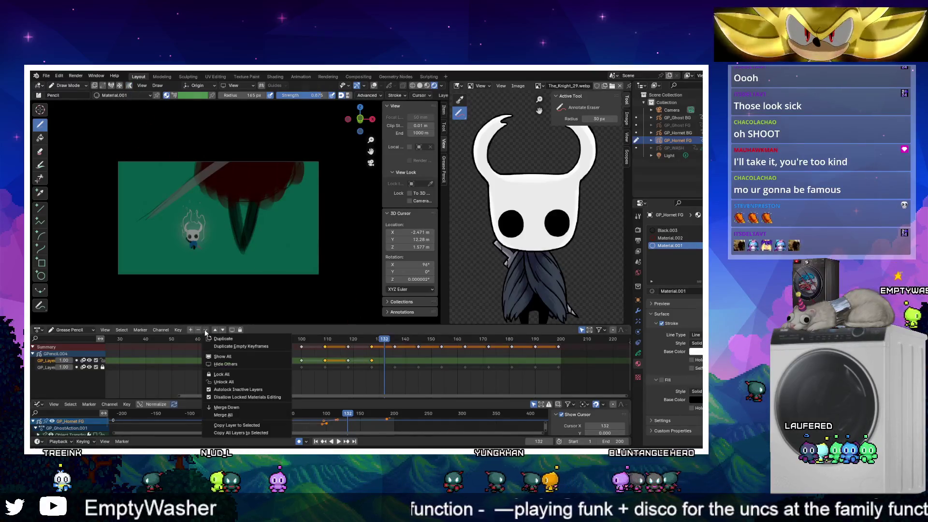
pyautogui.press('Escape')
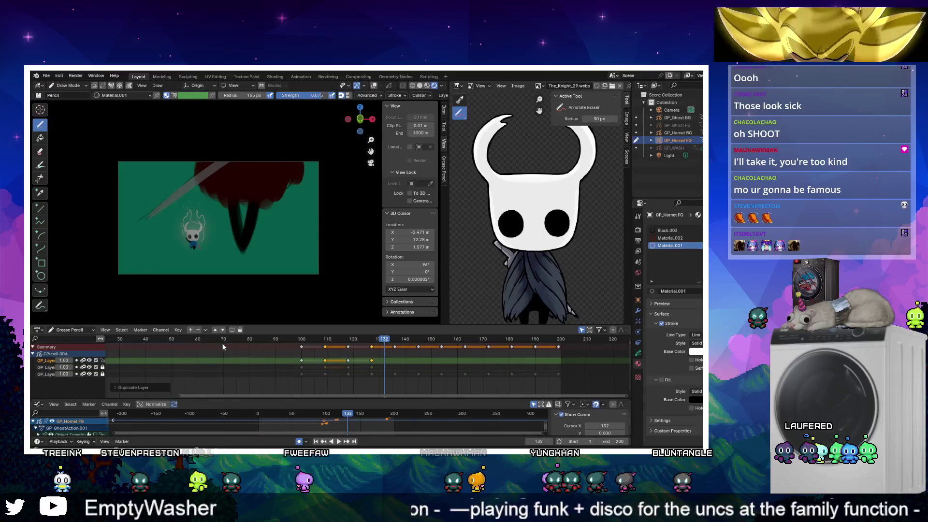
pyautogui.hotkey('shift', 'd')
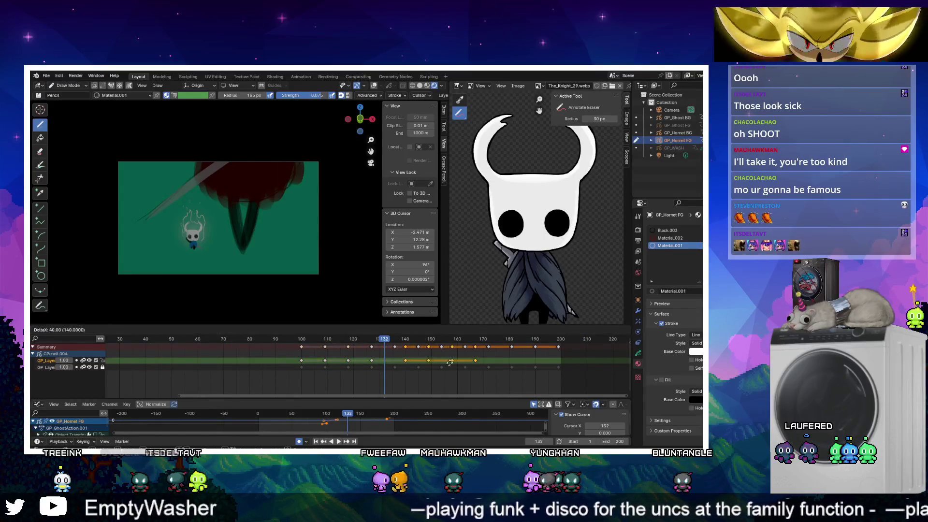
pyautogui.click(459, 366)
pyautogui.hotkey('shift', 'd')
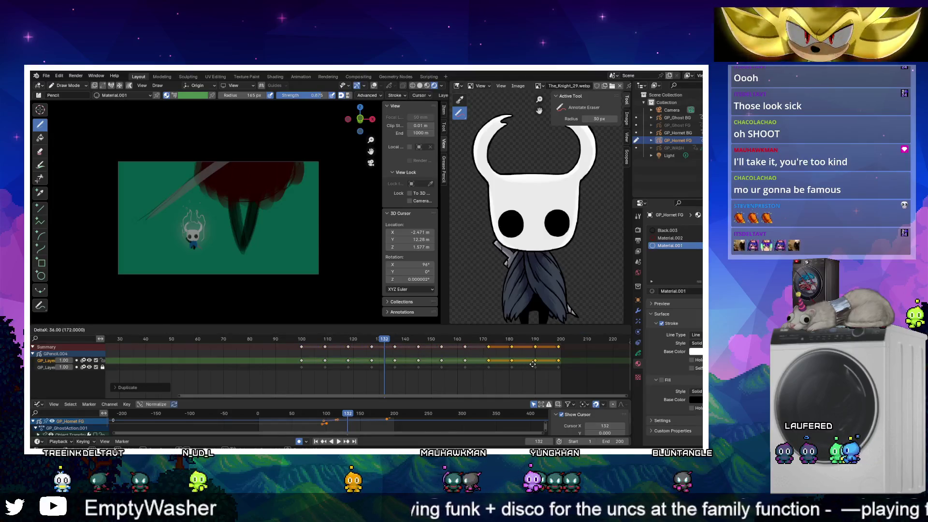
pyautogui.click(533, 365)
# Duplicate the current drawing layer and show the object's modifiers
pyautogui.click(208, 329)
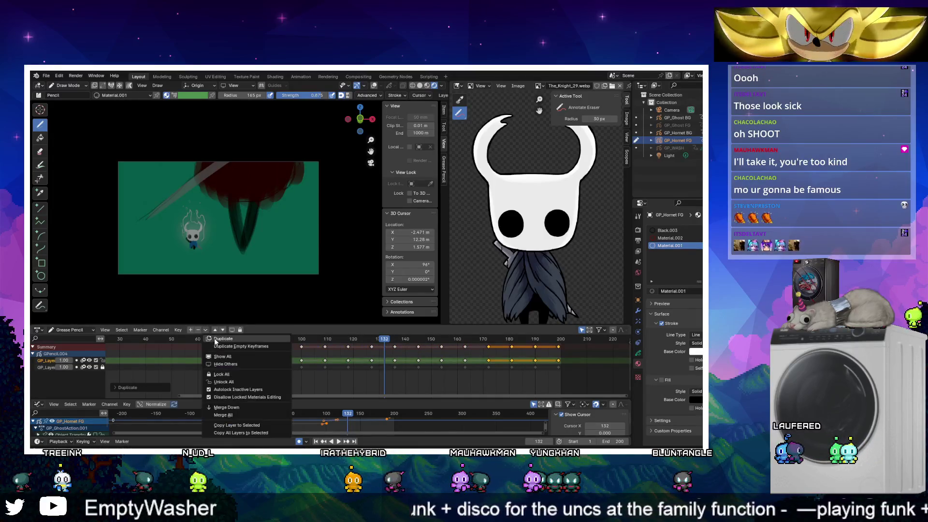
pyautogui.click(209, 332)
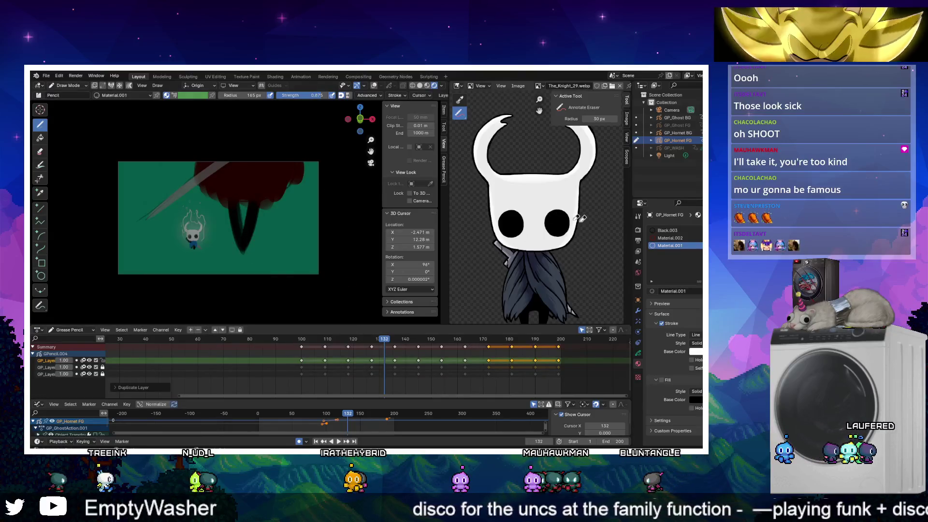
pyautogui.click(638, 311)
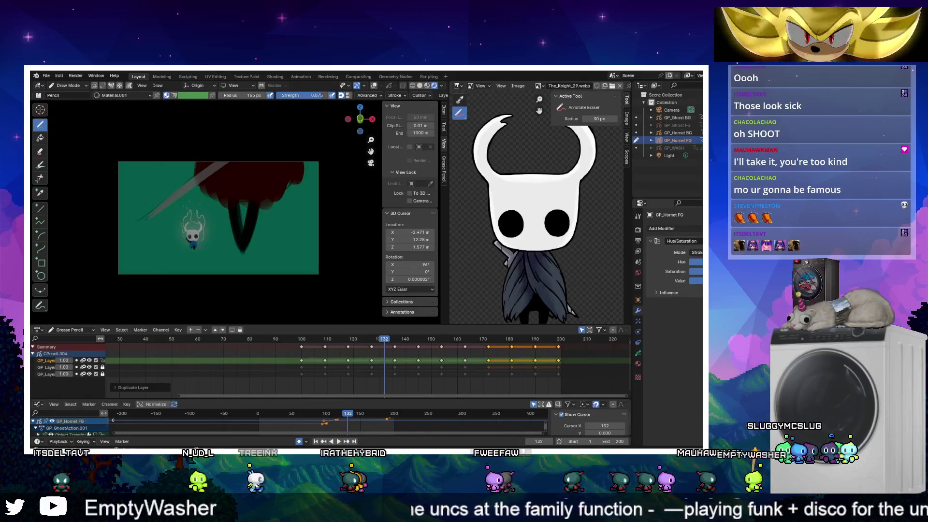
# Duplicate GP_Hornet FG's Hue/Saturation modifier twice, then select GP_Ghost FG
pyautogui.click(638, 320)
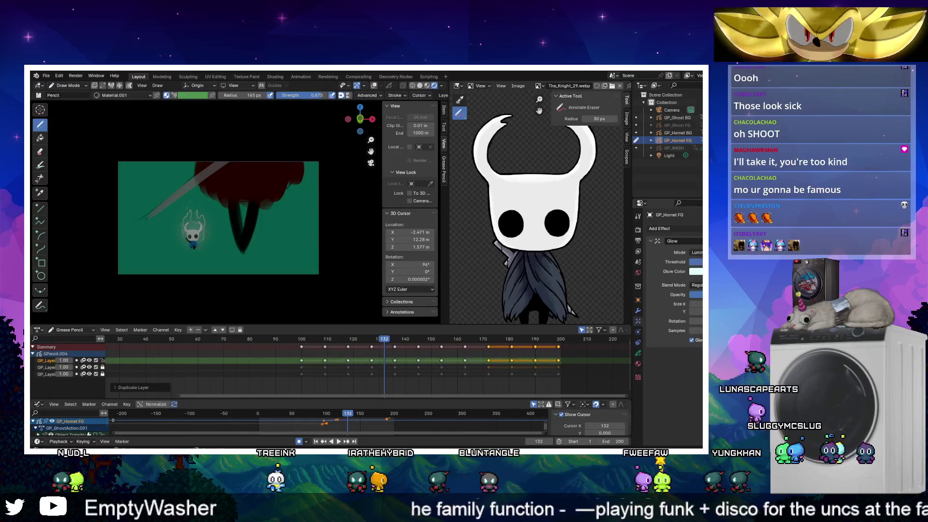
pyautogui.click(638, 310)
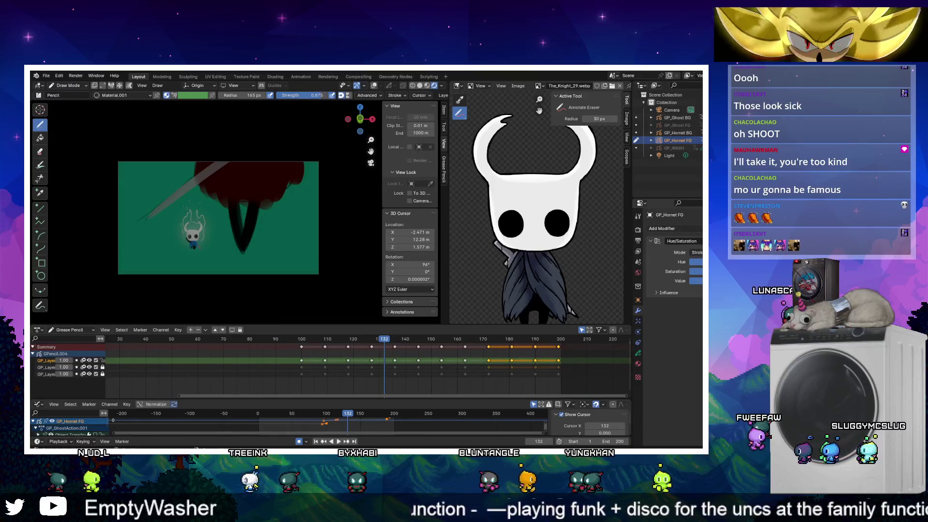
pyautogui.click(698, 240)
pyautogui.click(695, 257)
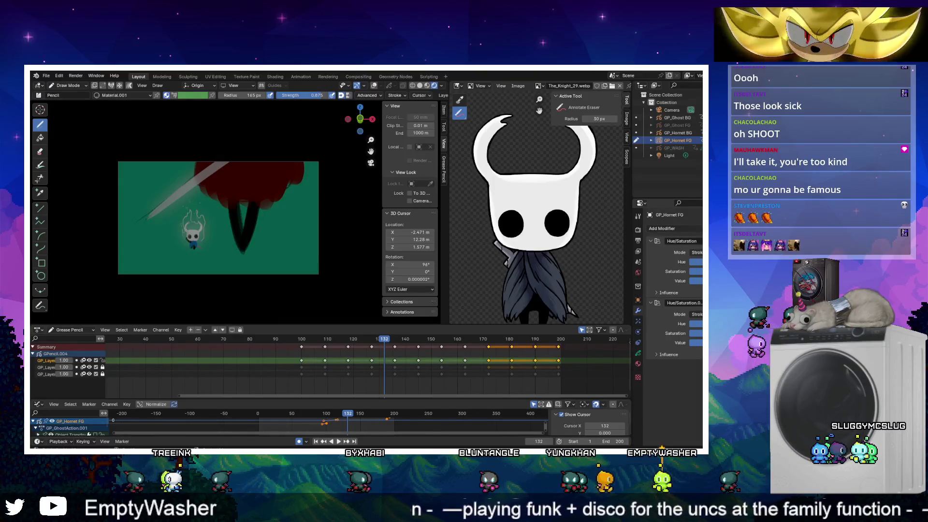
pyautogui.click(694, 258)
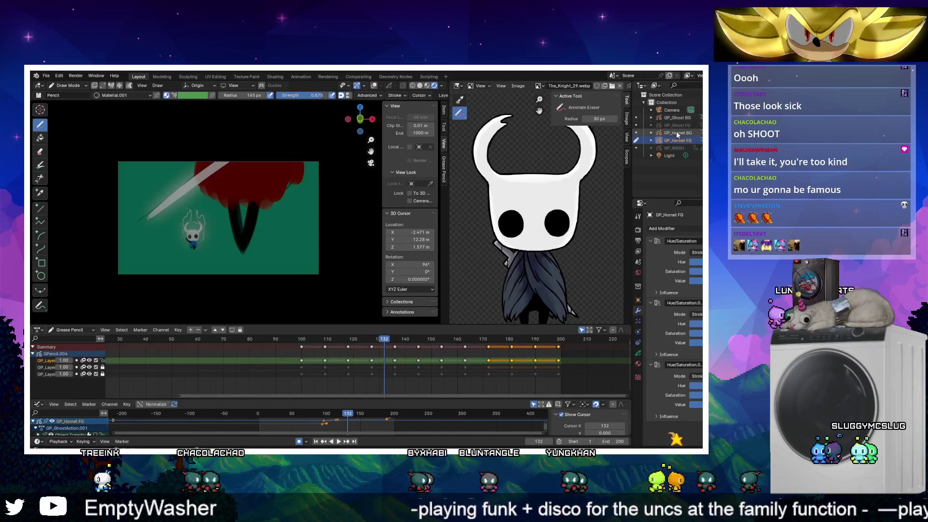
pyautogui.click(677, 125)
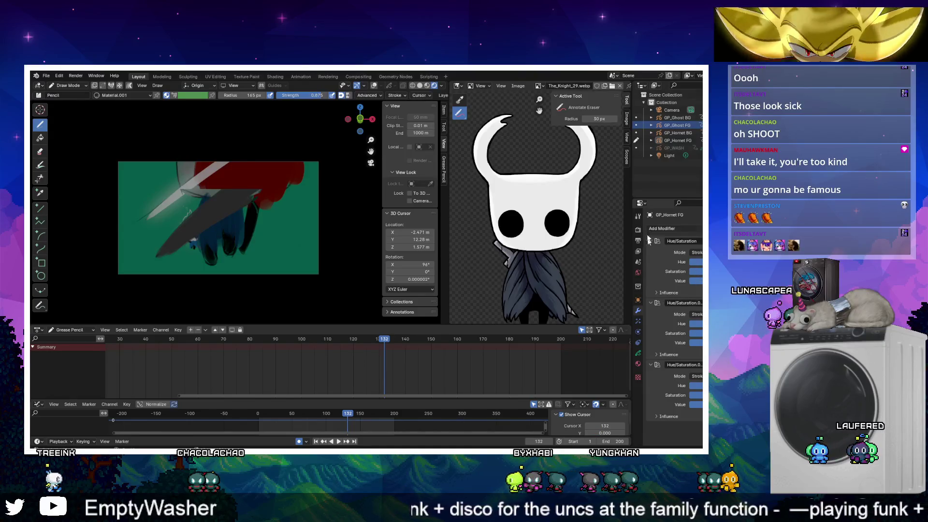
pyautogui.click(673, 125)
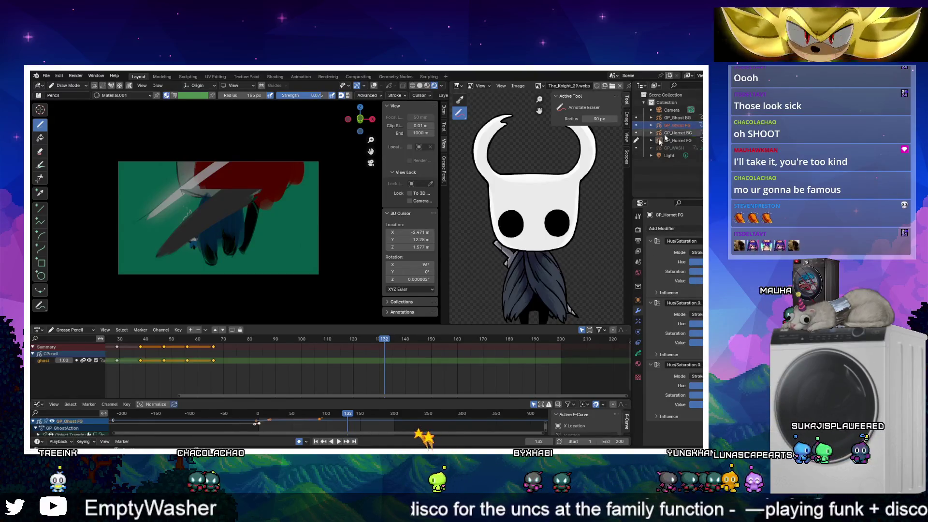
# Add a Blur visual effect to both GP_Ghost FG and the Hornet foreground object
pyautogui.click(672, 125)
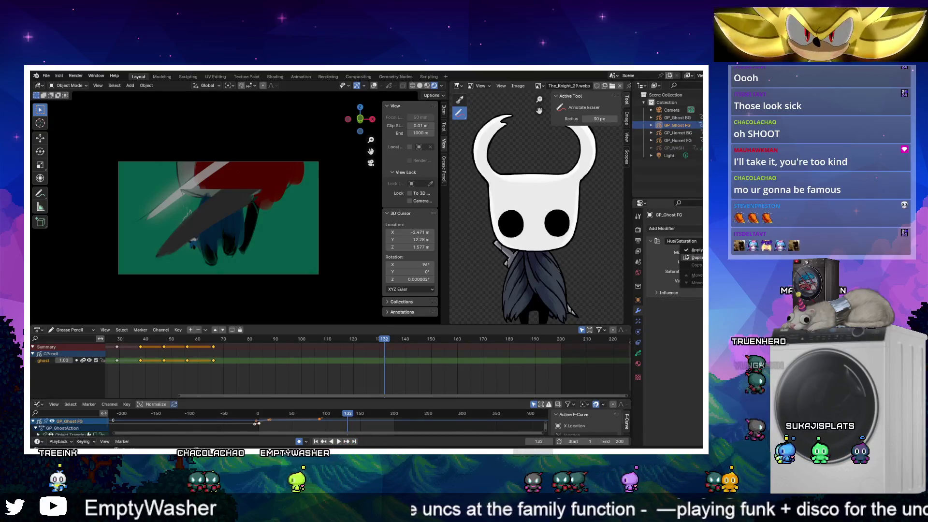
pyautogui.hotkey('shift', 'd')
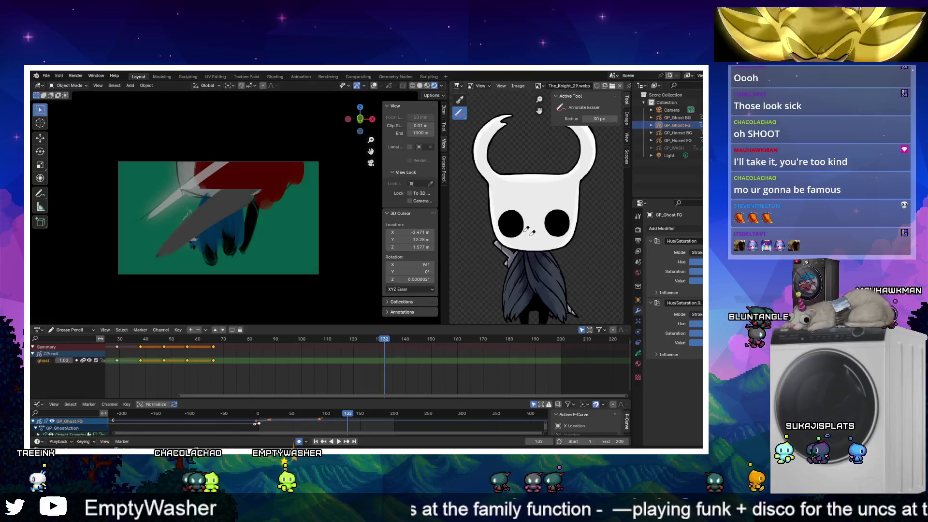
pyautogui.click(638, 321)
pyautogui.click(677, 228)
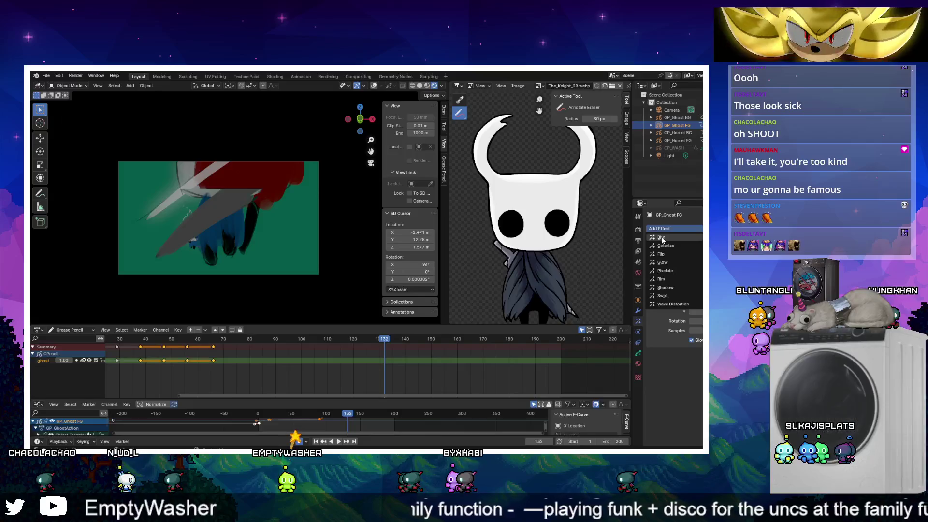
pyautogui.click(661, 236)
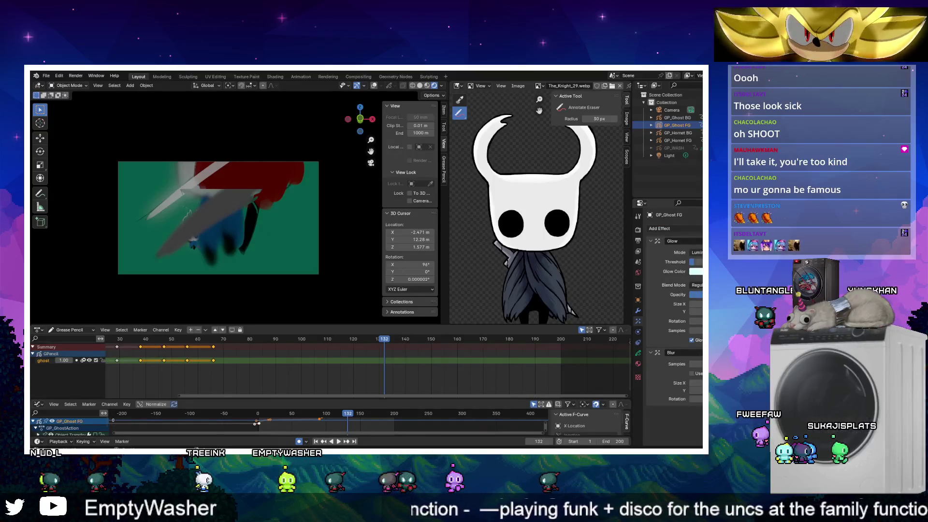
pyautogui.click(658, 140)
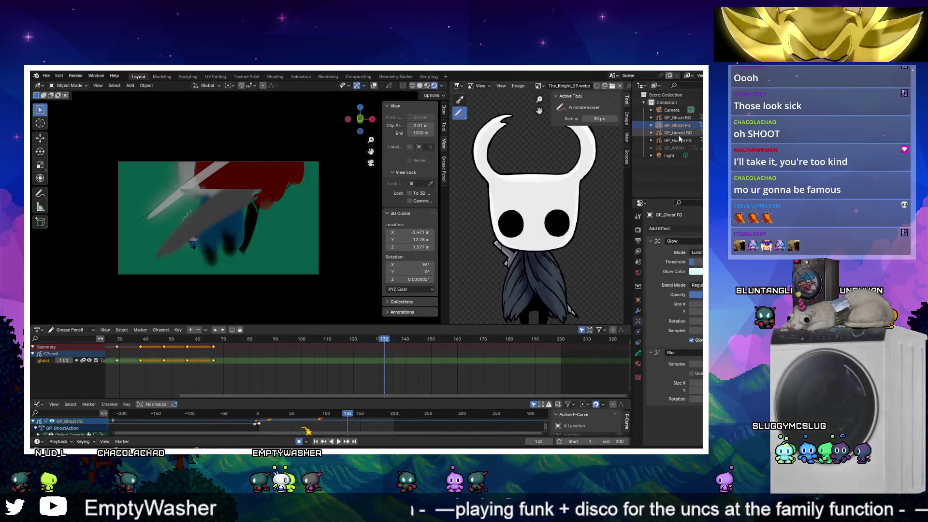
pyautogui.click(689, 228)
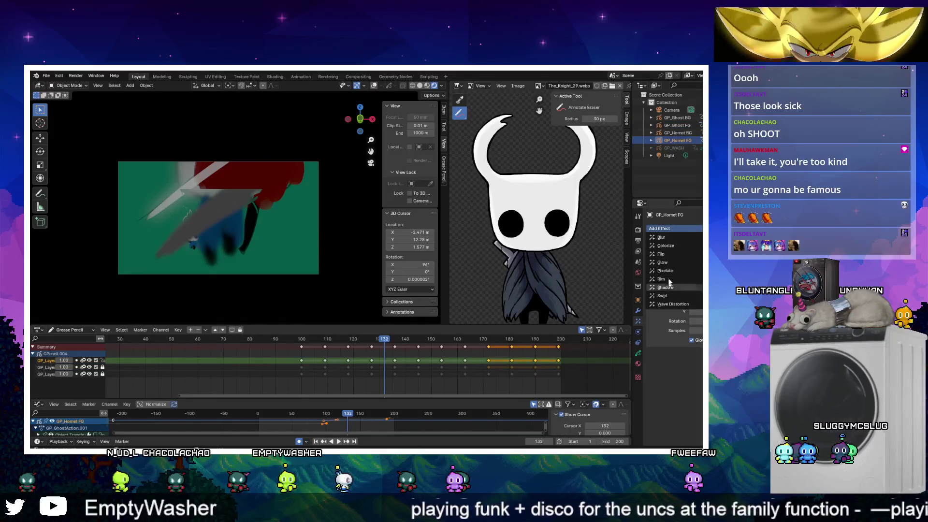
pyautogui.click(666, 237)
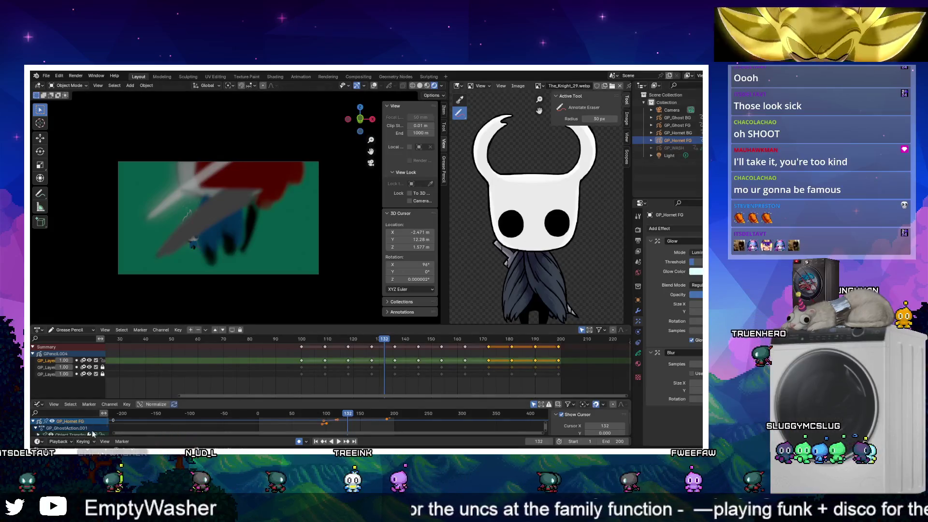
# Select GP_Ghost FG and preview the animation, stopping at frame 114
pyautogui.click(684, 126)
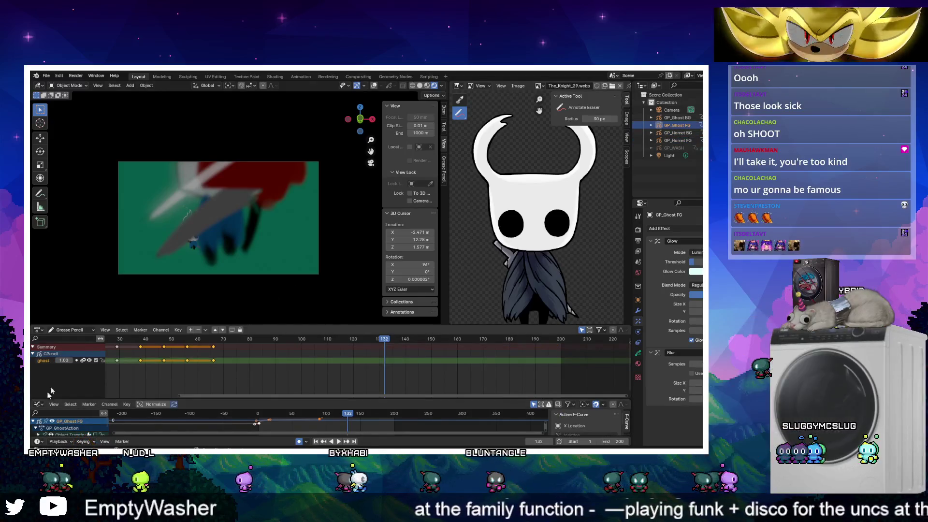
pyautogui.press('space')
pyautogui.moveTo(311, 412)
pyautogui.mouseDown()
pyautogui.moveTo(321, 415)
pyautogui.moveTo(301, 415)
pyautogui.mouseUp()
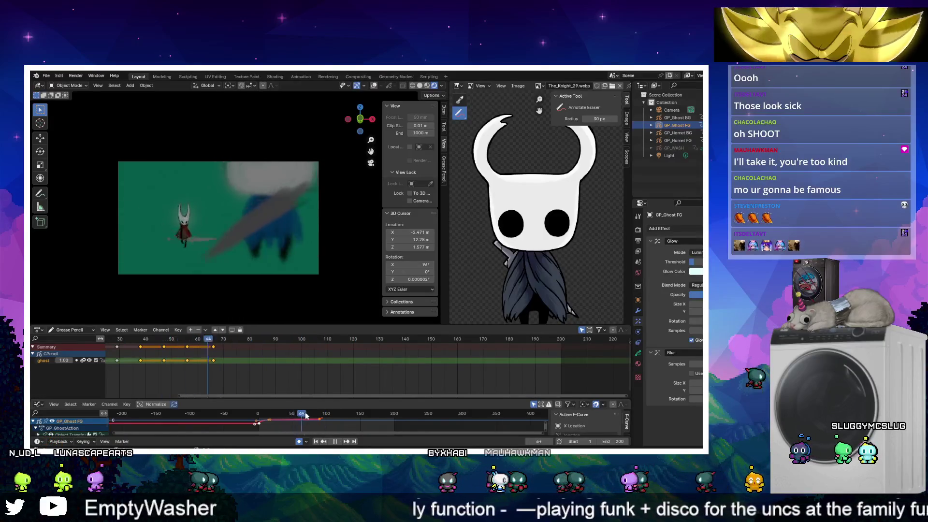
pyautogui.press('space')
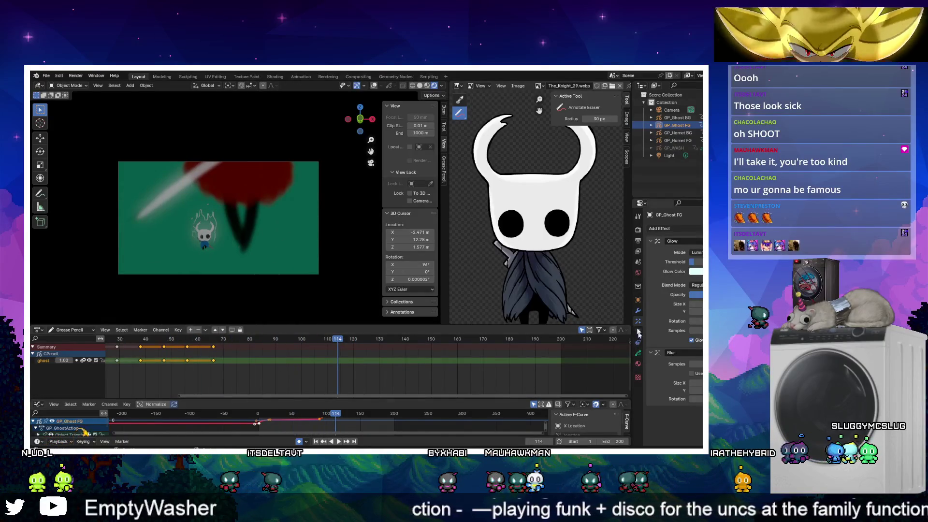
pyautogui.click(660, 228)
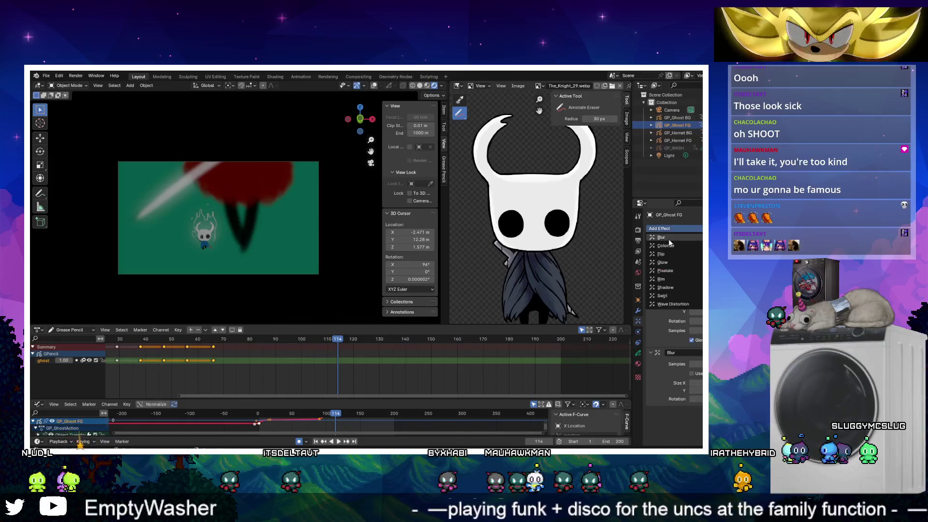
# Add a Shadow effect to the ghost and to the Hornet foreground object
pyautogui.click(669, 289)
pyautogui.scroll(-3, 688, 366)
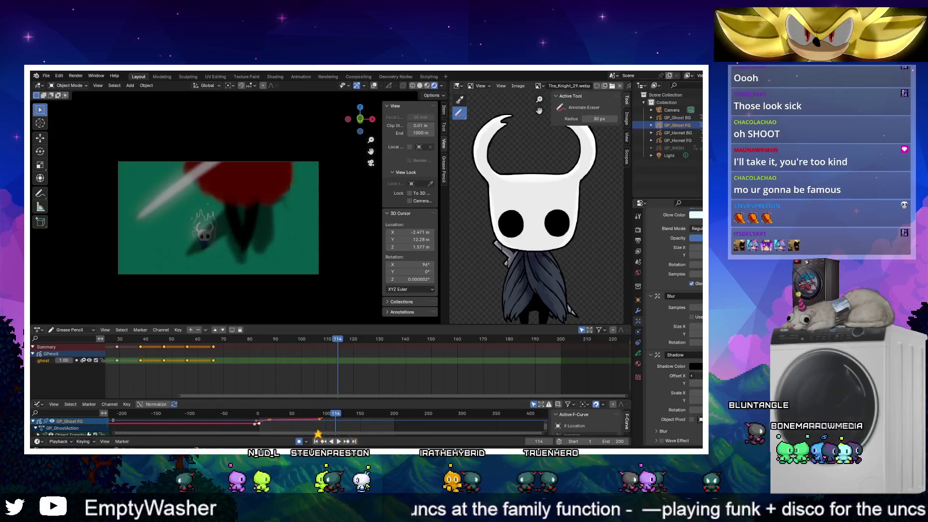
pyautogui.click(677, 141)
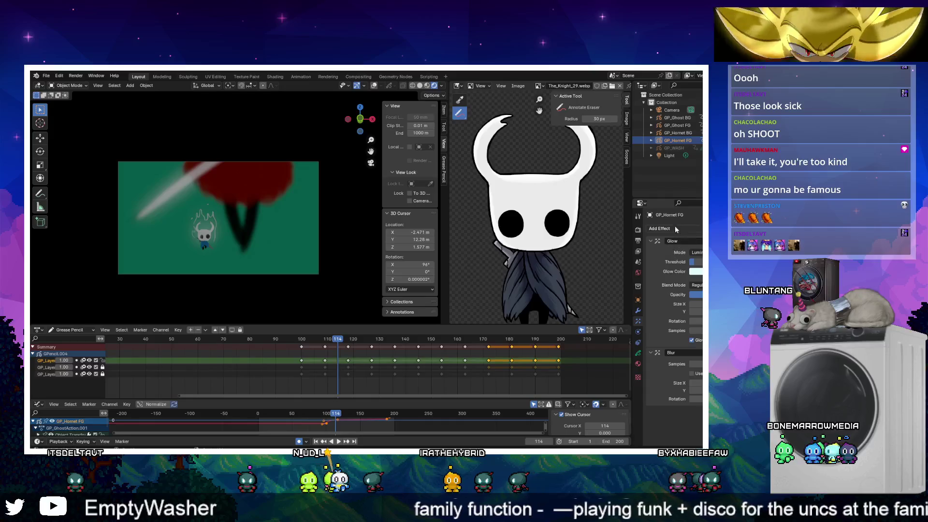
pyautogui.click(674, 229)
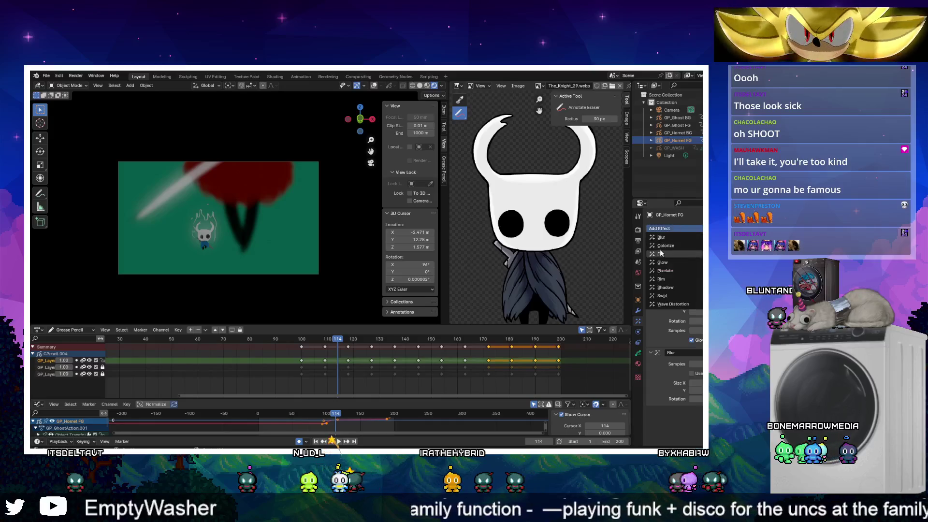
pyautogui.click(667, 287)
pyautogui.scroll(-3, 686, 419)
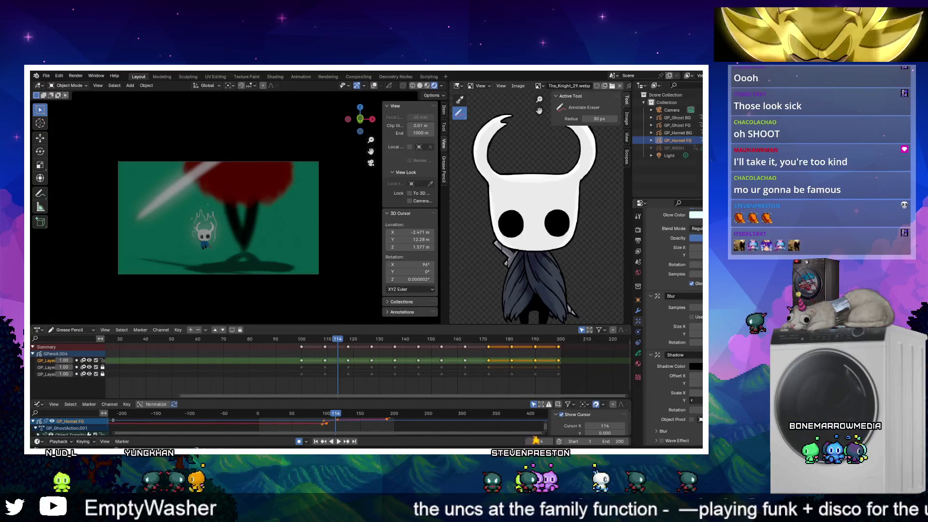
# Expand the Blur effect's settings panel to inspect it
pyautogui.click(691, 431)
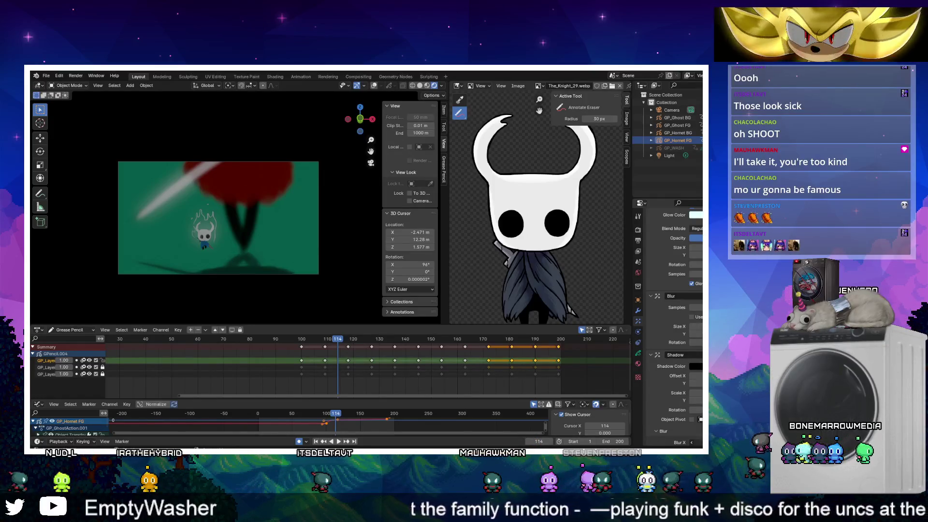
pyautogui.scroll(-2, 686, 421)
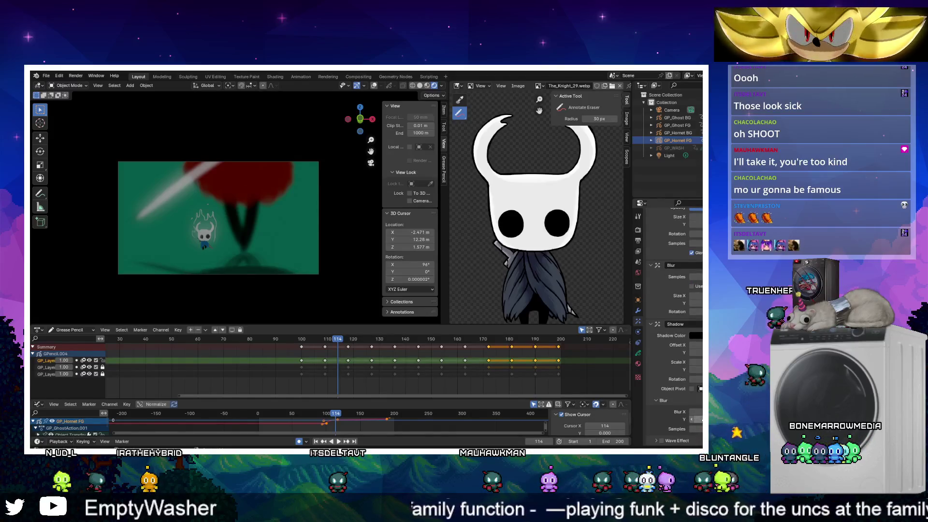
pyautogui.click(663, 400)
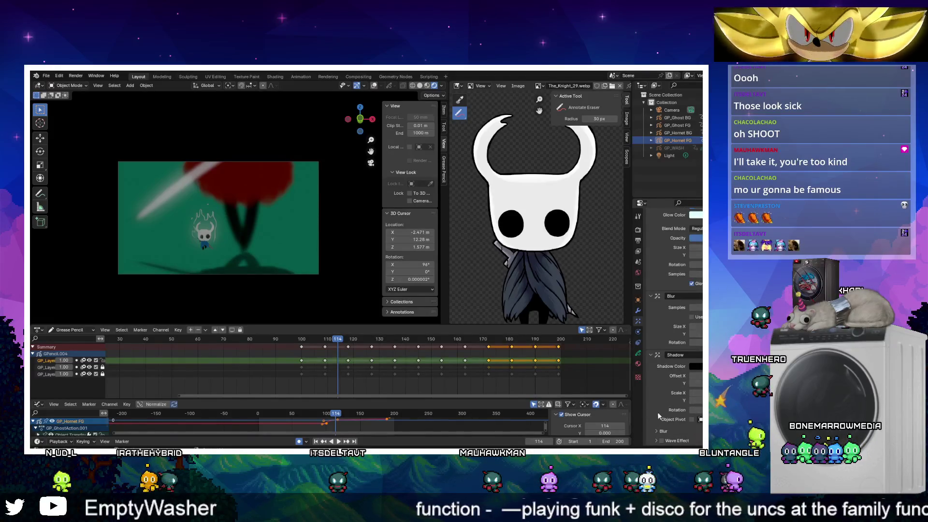
pyautogui.click(658, 431)
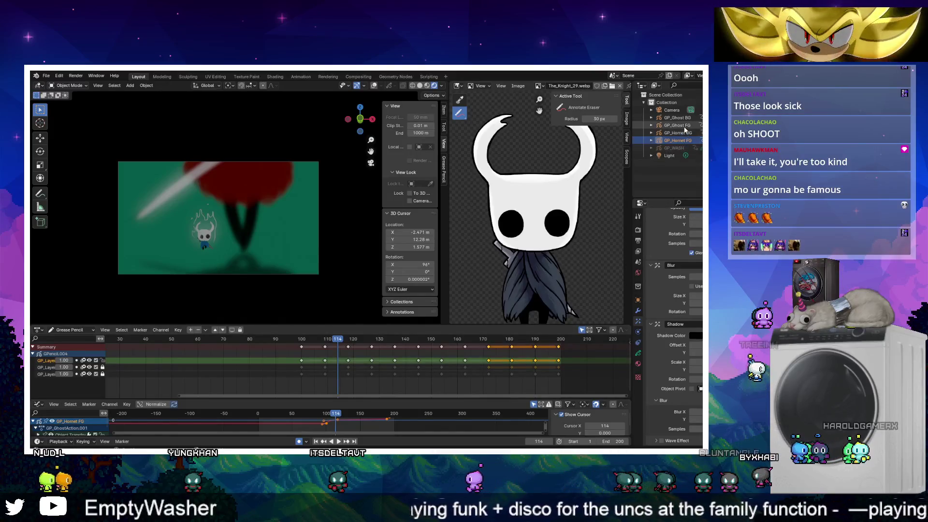
# Select GP_Ghost FG, play briefly, and collapse its Glow and Blur effect panels
pyautogui.click(677, 126)
pyautogui.click(117, 338)
pyautogui.press('space')
pyautogui.press('Escape')
pyautogui.scroll(4, 645, 235)
pyautogui.click(651, 240)
pyautogui.click(651, 251)
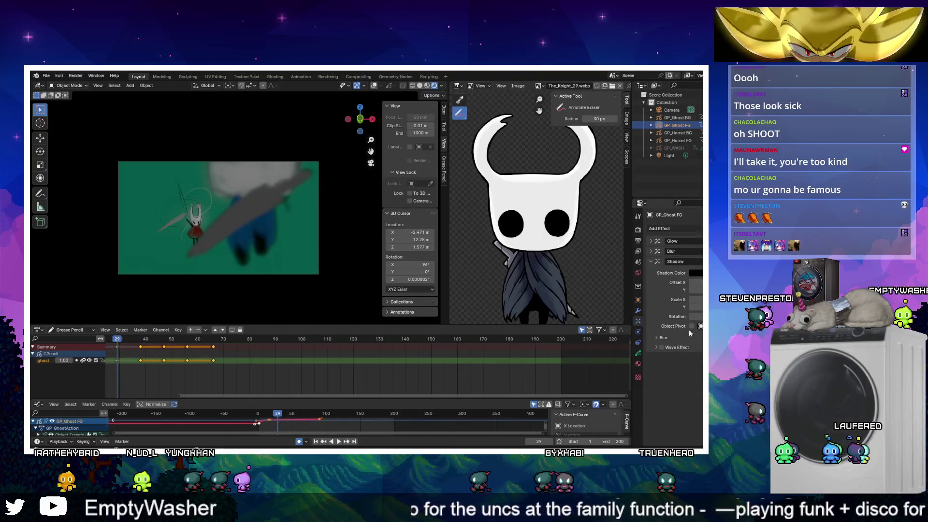
pyautogui.click(655, 337)
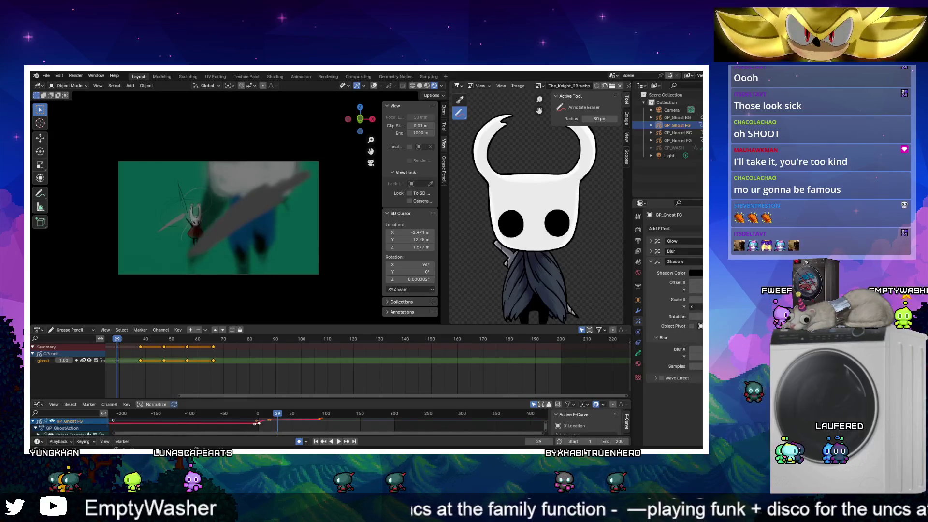
pyautogui.hotkey('ctrl', 'z')
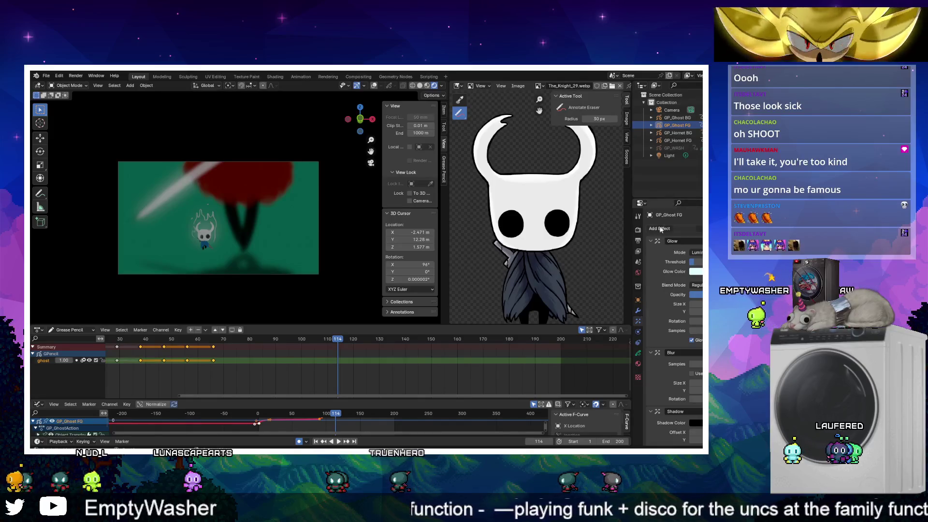
pyautogui.click(651, 240)
pyautogui.click(651, 251)
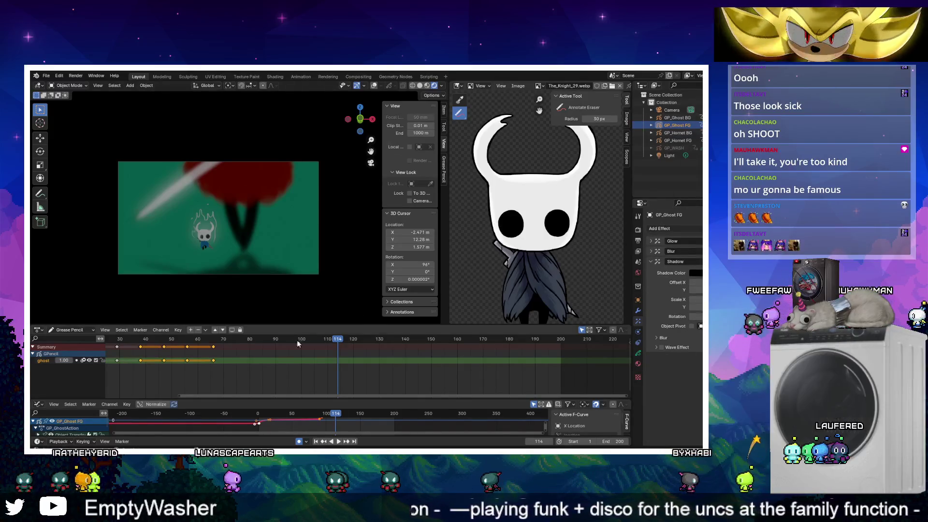
# Play and scrub the ghost animation from frame 39 to 61, then select GP_Ghost BG
pyautogui.click(187, 339)
pyautogui.press('space')
pyautogui.press('Escape')
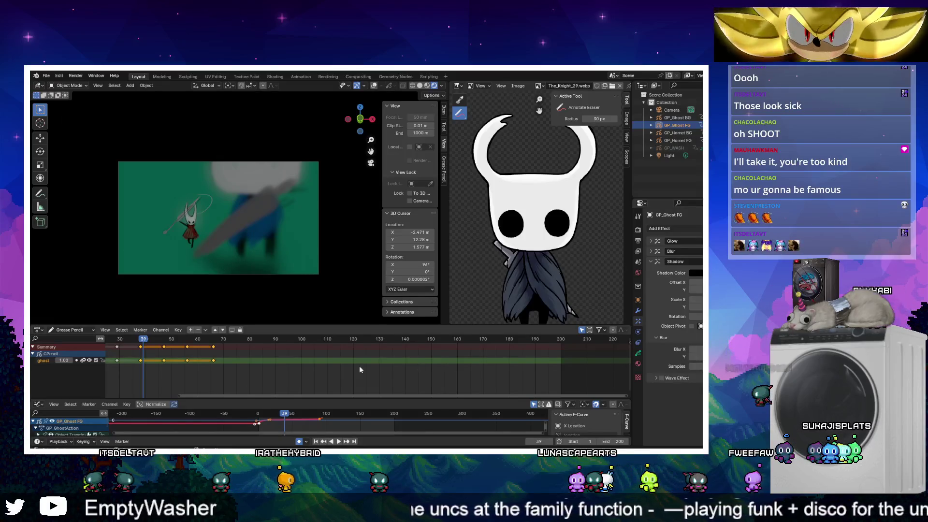
pyautogui.press('space')
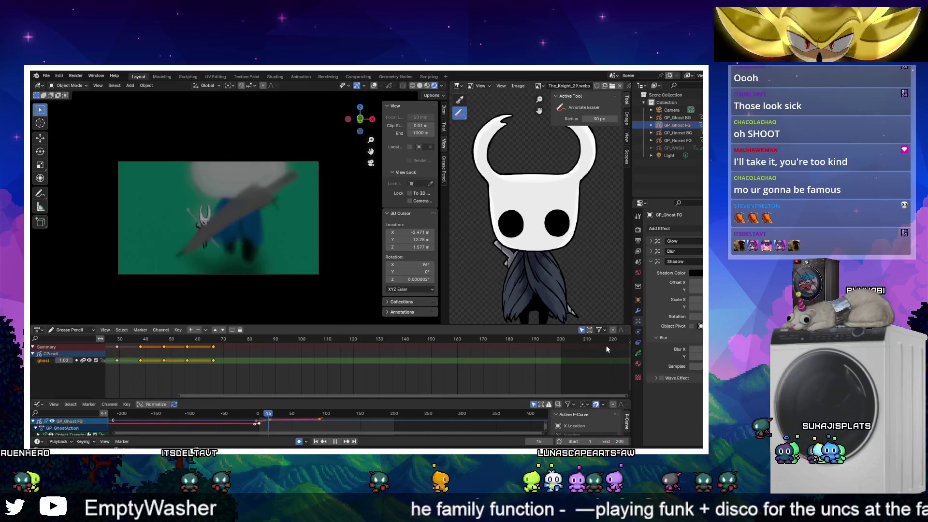
pyautogui.click(145, 344)
pyautogui.moveTo(145, 344); pyautogui.dragTo(201, 343)
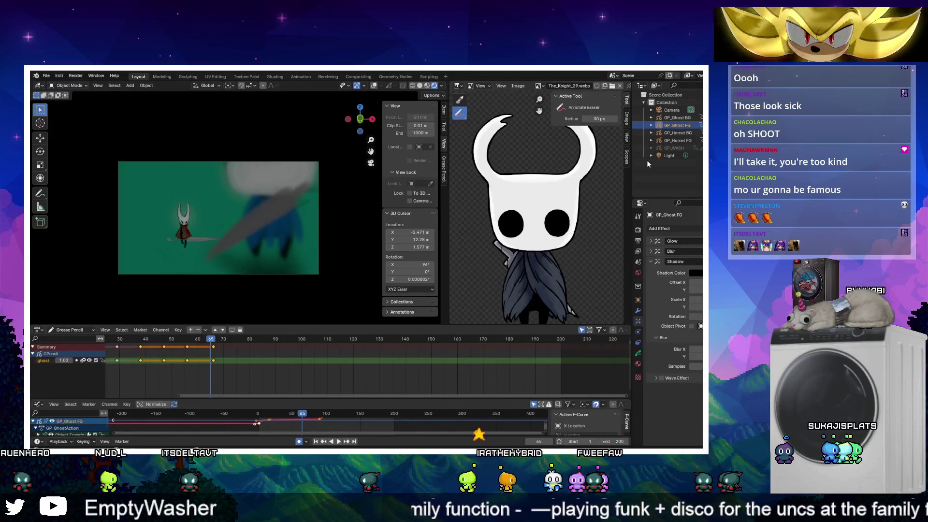
pyautogui.click(677, 117)
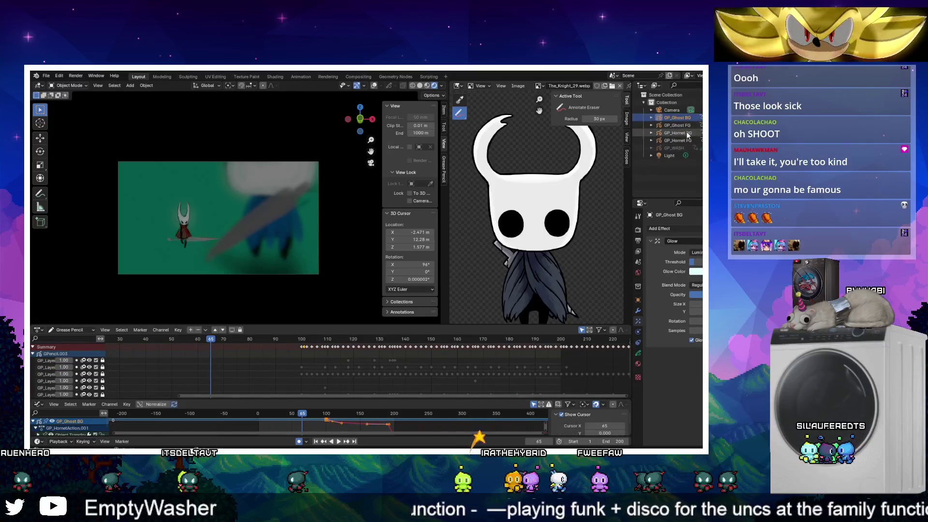
# Add a Rim effect to GP_Hornet BG and zoom the view in close on Hornet
pyautogui.click(686, 134)
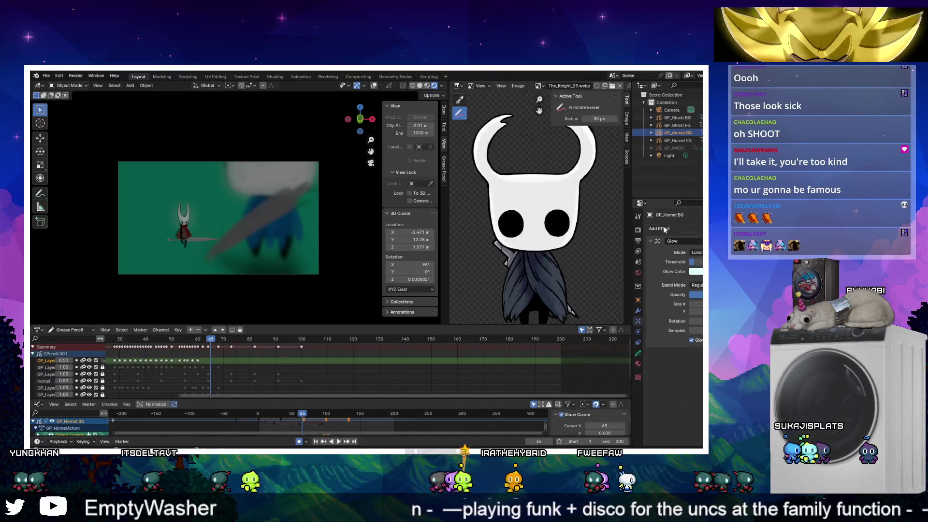
pyautogui.click(660, 228)
pyautogui.click(662, 279)
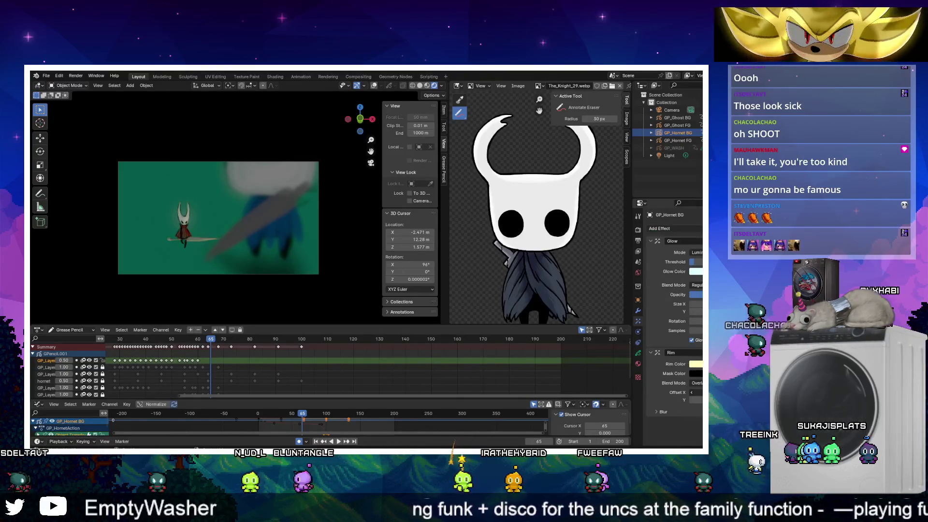
pyautogui.moveTo(165, 236); pyautogui.dragTo(181, 237, button='middle')
pyautogui.scroll(5, 223, 224)
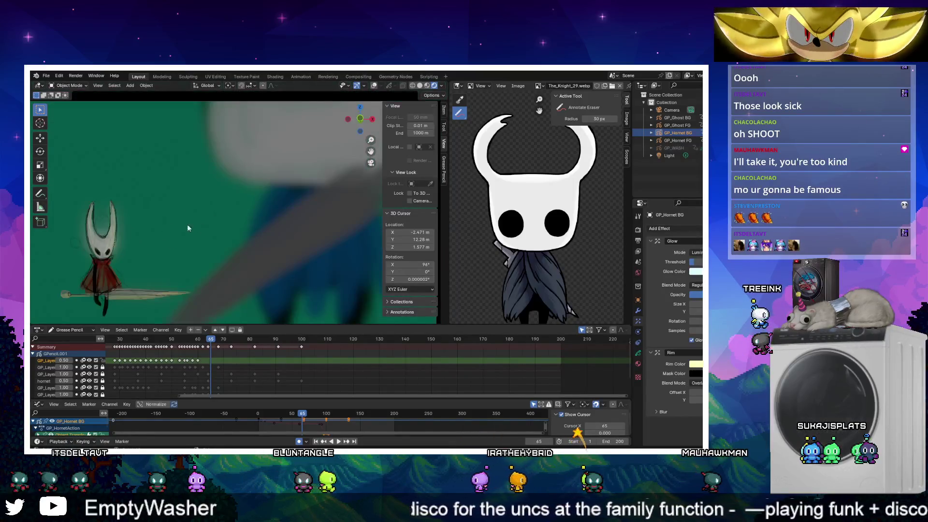
pyautogui.moveTo(271, 208); pyautogui.dragTo(309, 204, button='middle')
pyautogui.scroll(4, 253, 221)
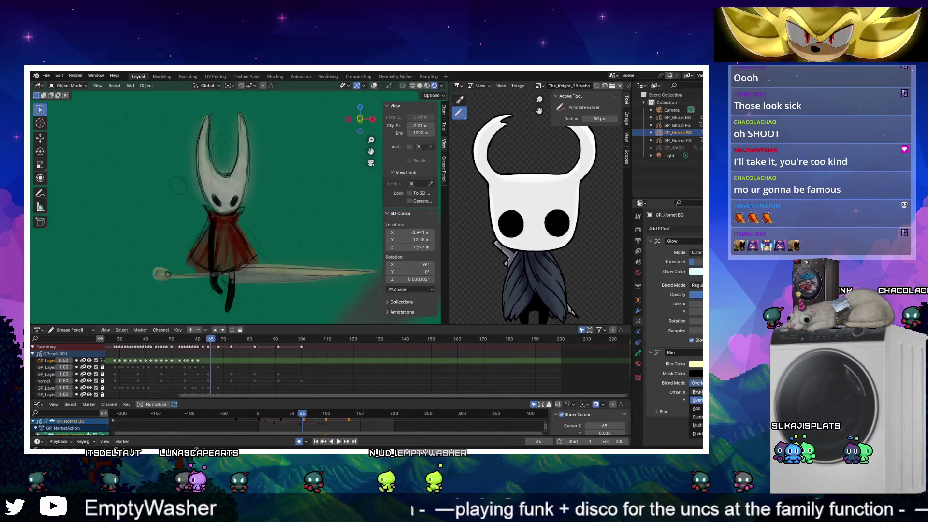
# Set the Rim blend mode to Overlay and play the animation to check it
pyautogui.click(699, 391)
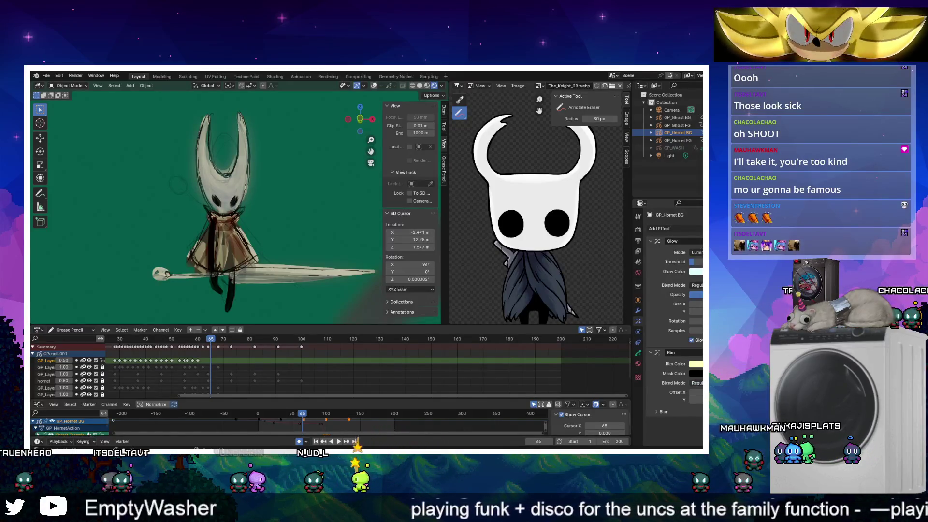
pyautogui.keyDown('ctrl'); pyautogui.scroll(-3, 695, 383); pyautogui.keyUp('ctrl')
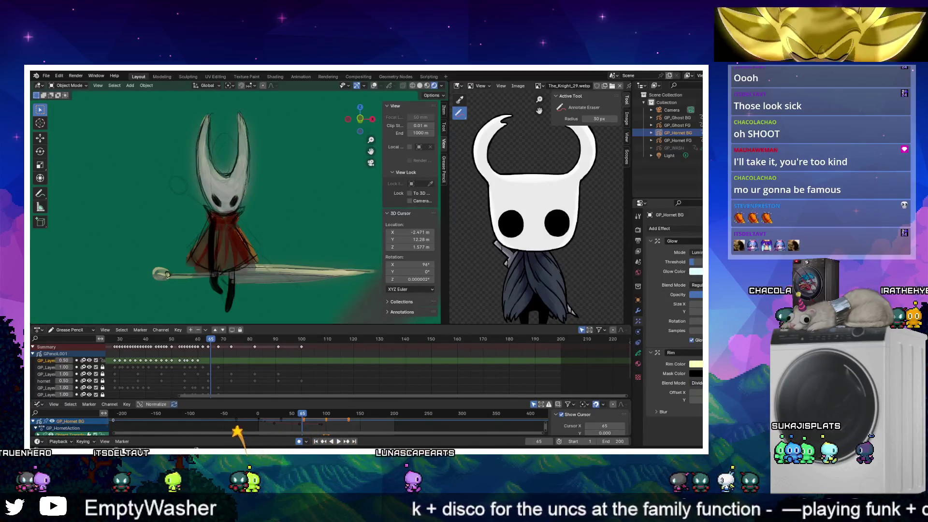
pyautogui.keyDown('ctrl'); pyautogui.scroll(4, 696, 383); pyautogui.keyUp('ctrl')
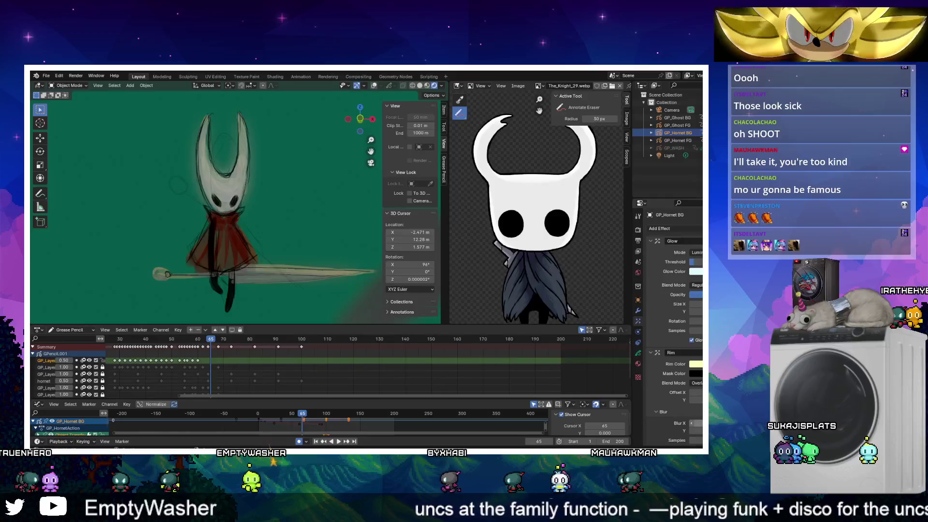
pyautogui.scroll(-1, 669, 338)
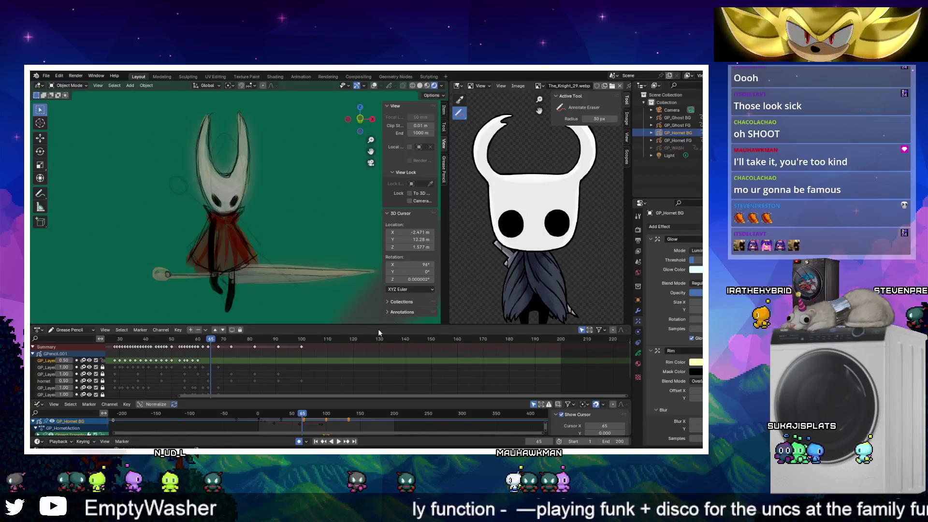
pyautogui.press('space')
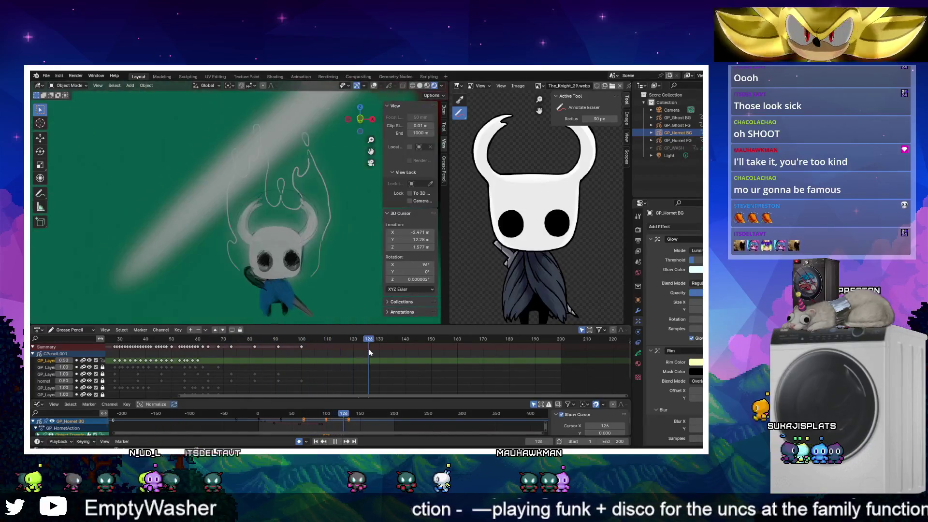
# Stop playback and add a Shadow effect to GP_Hornet BG
pyautogui.press('space')
pyautogui.click(676, 117)
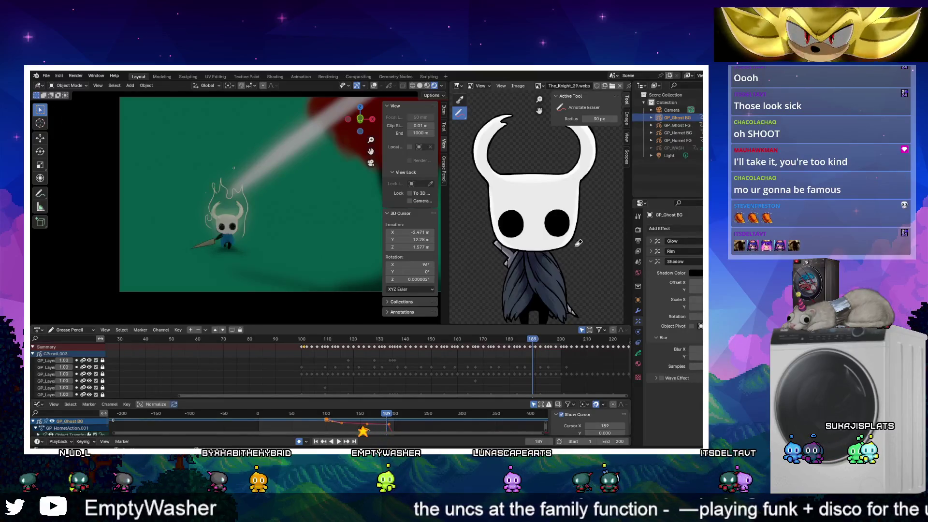
pyautogui.moveTo(240, 339); pyautogui.dragTo(179, 339)
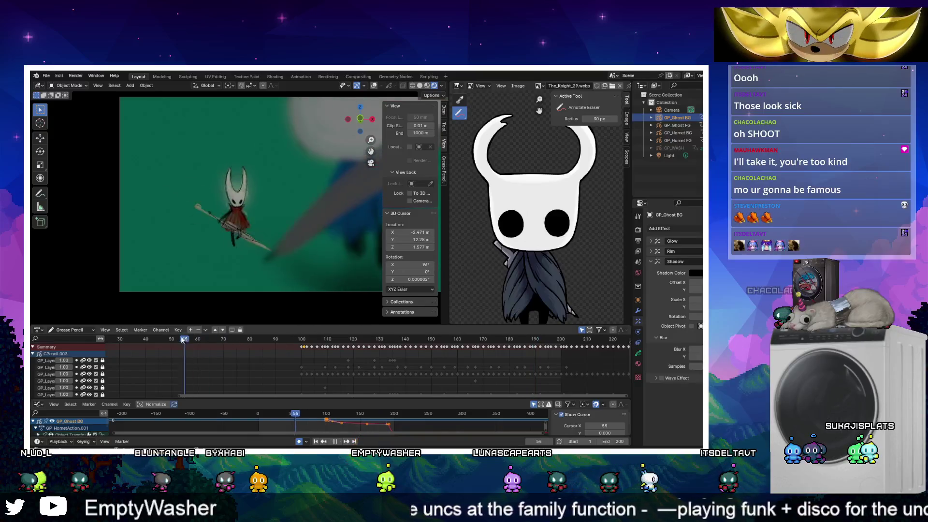
pyautogui.click(677, 125)
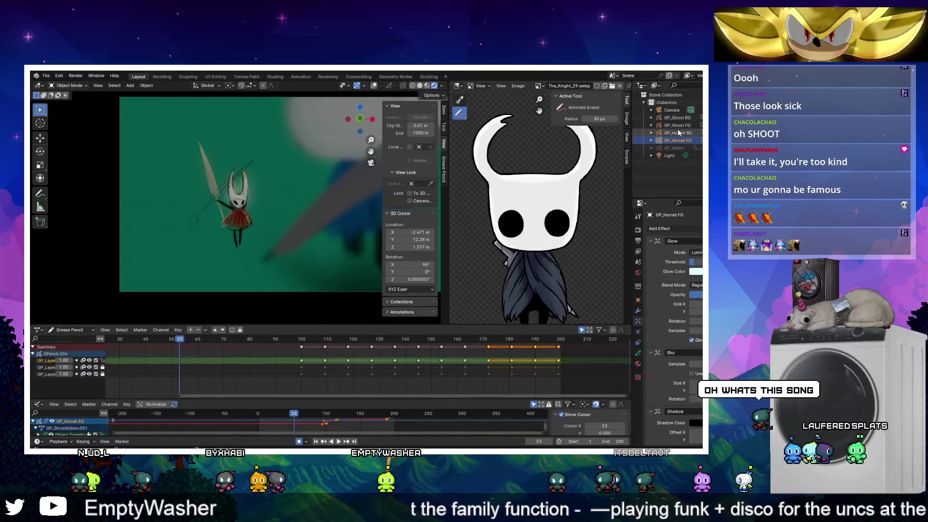
pyautogui.click(678, 133)
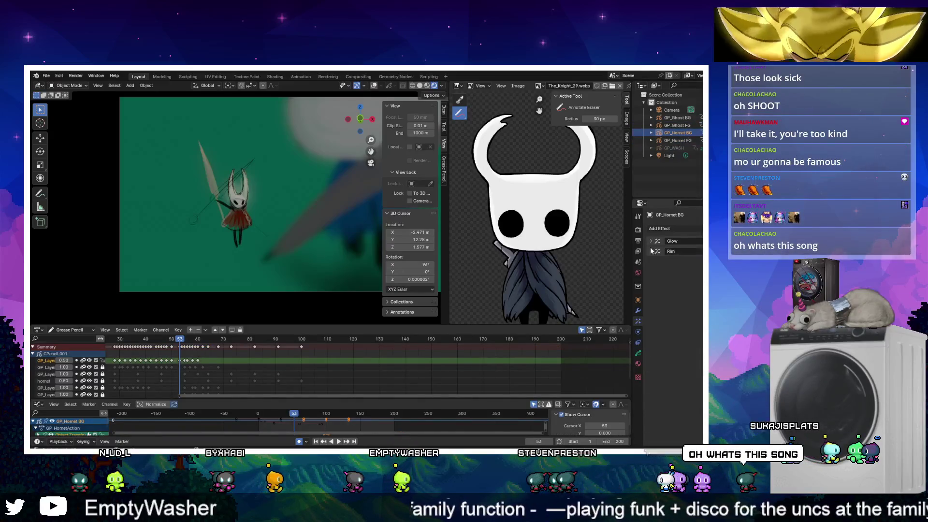
pyautogui.click(665, 287)
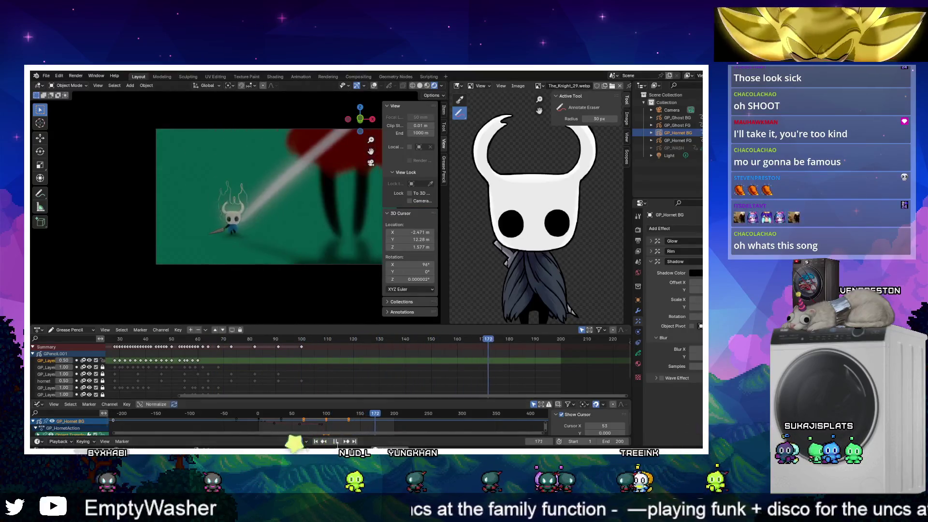
# Reset the 3D cursor to the origin, frame all objects, and return to camera view
pyautogui.hotkey('ctrl', 'Tab')
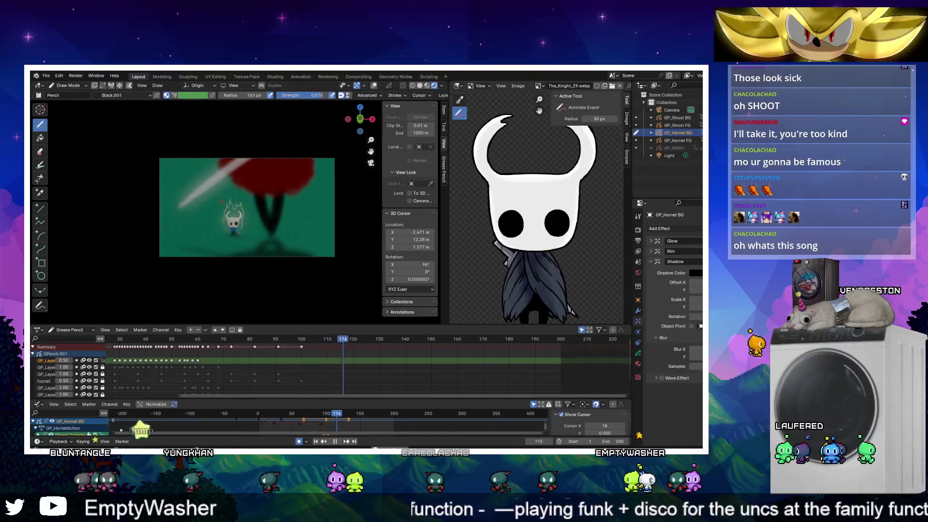
pyautogui.hotkey('ctrl', 'Tab')
pyautogui.click(130, 85)
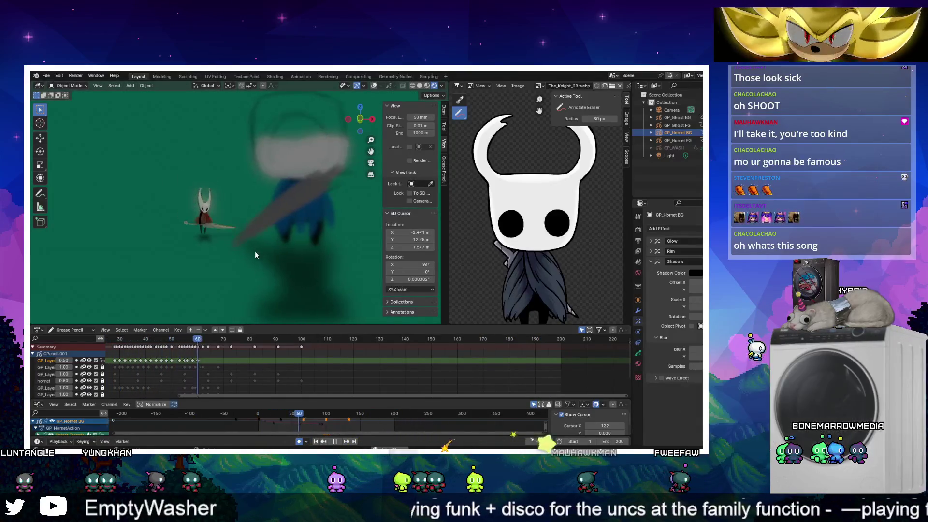
pyautogui.hotkey('shift', 'c')
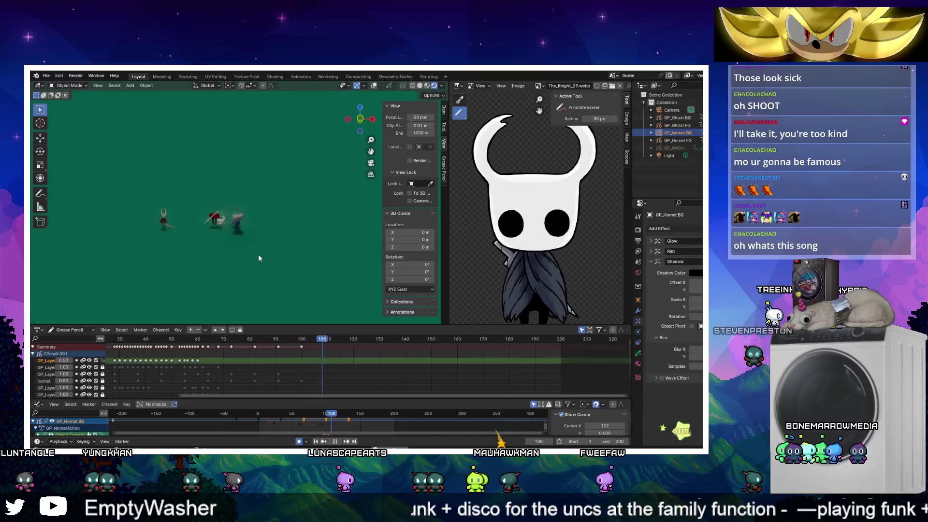
pyautogui.press('KP_0')
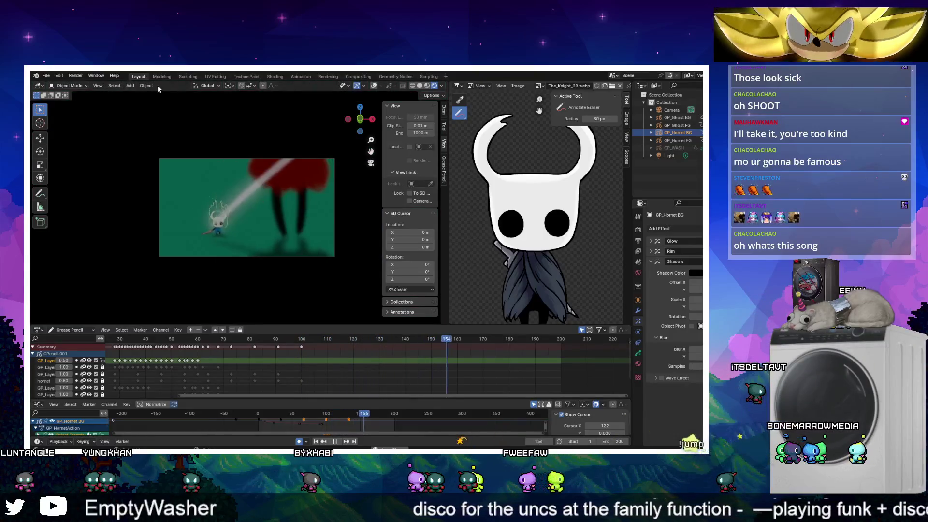
# Add a blank Grease Pencil object and switch it to Draw Mode
pyautogui.click(130, 85)
pyautogui.moveTo(150, 139)
pyautogui.click(208, 141)
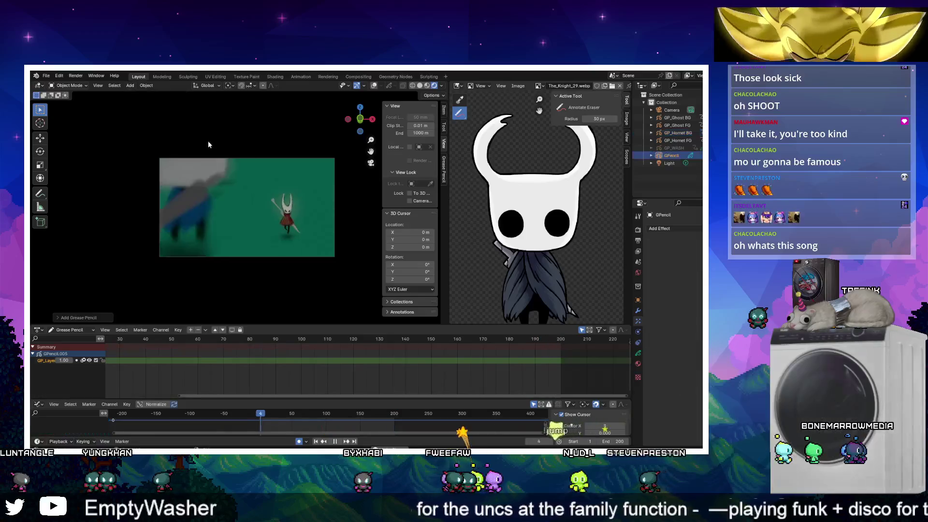
pyautogui.hotkey('ctrl', 'Tab')
pyautogui.click(299, 220)
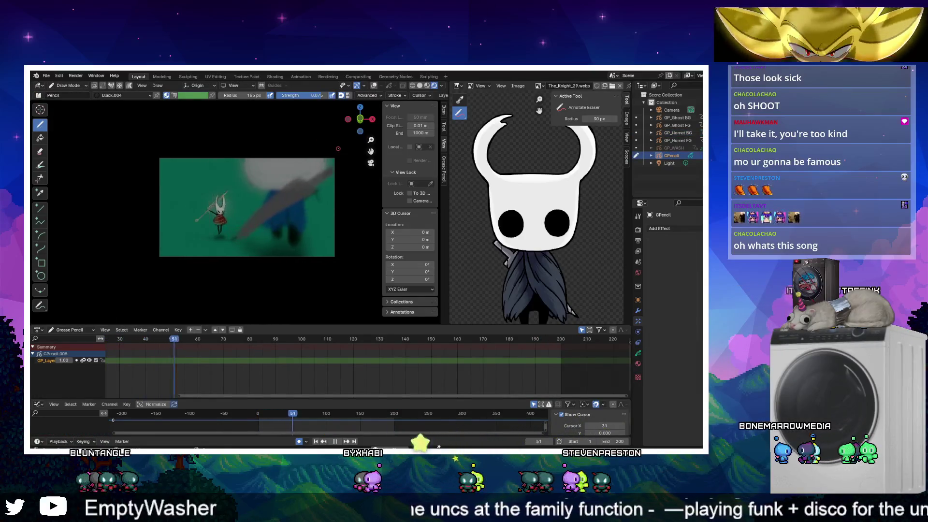
# Show the sidebar Tool settings and the brush preset picker
pyautogui.click(673, 228)
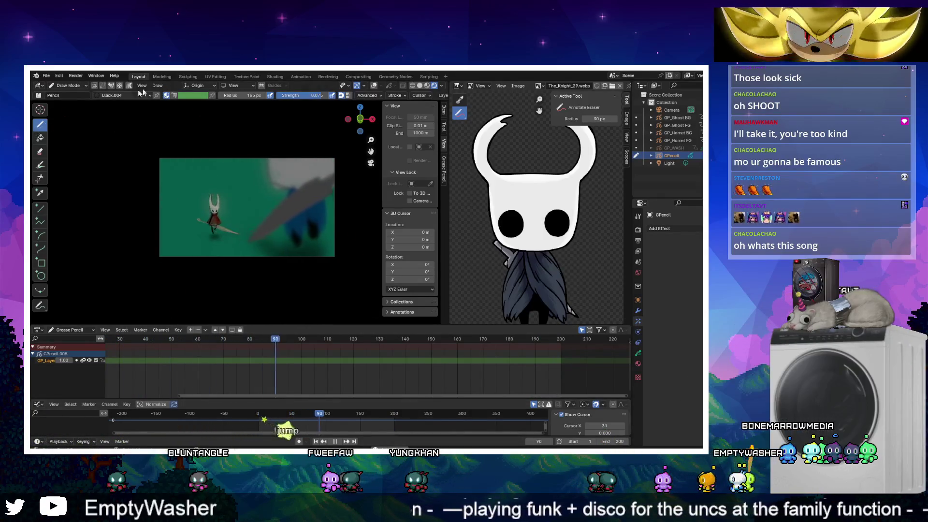
pyautogui.click(443, 127)
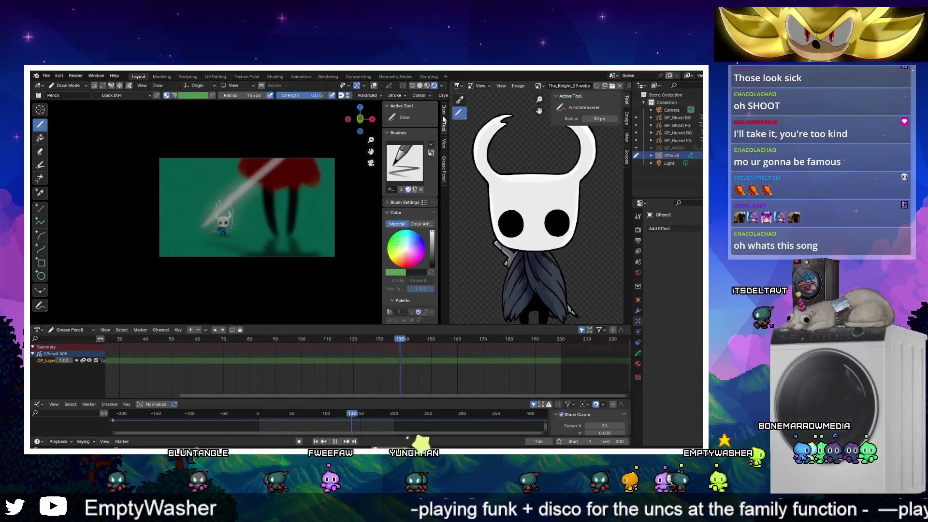
pyautogui.click(405, 161)
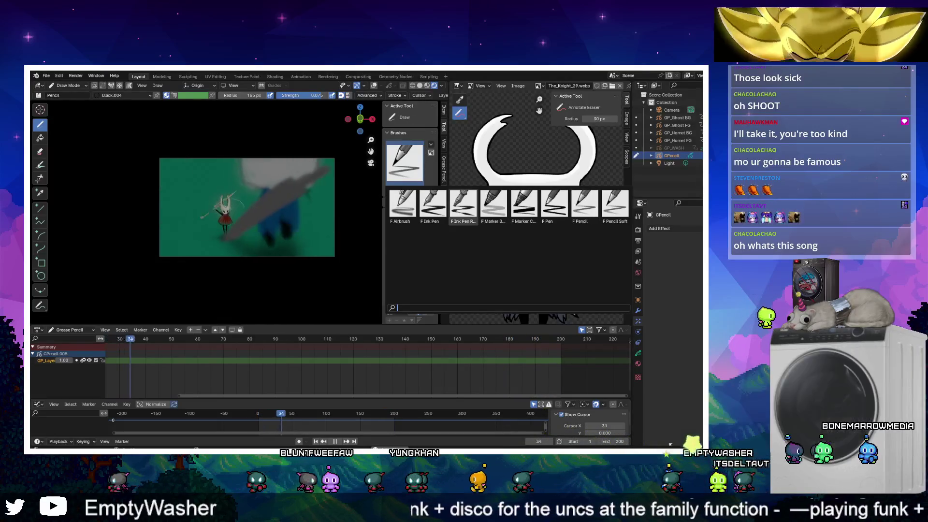
pyautogui.click(46, 76)
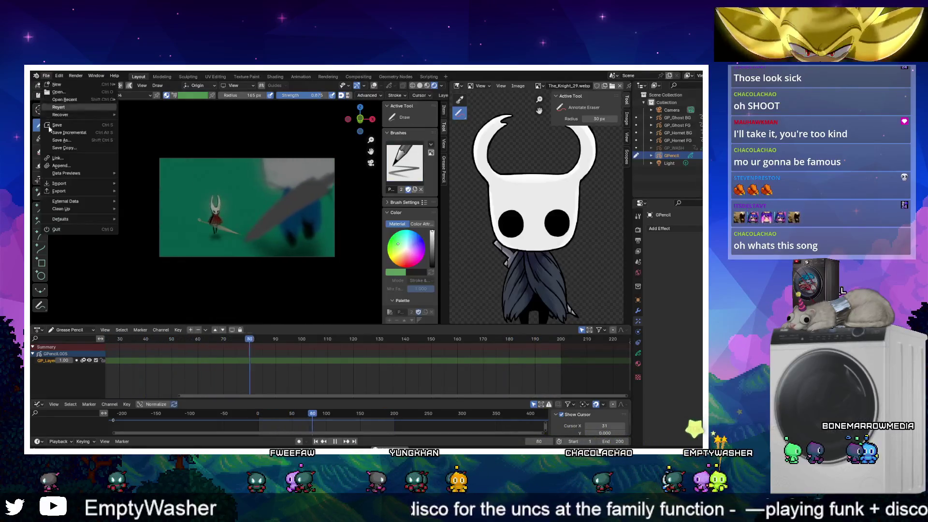
# Start an Append and look through the Blender_Files folder and its parent folder
pyautogui.click(84, 168)
pyautogui.scroll(-10, 375, 264)
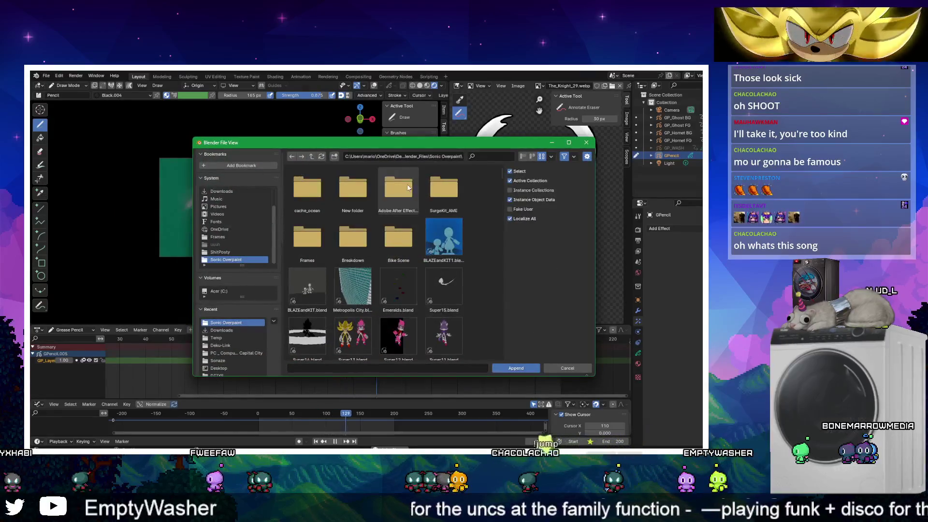
pyautogui.click(312, 155)
pyautogui.scroll(2, 349, 207)
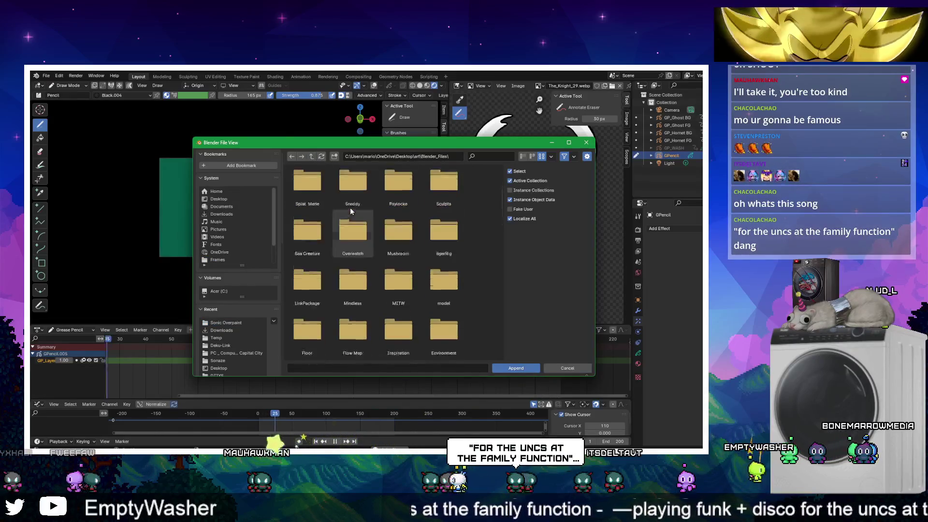
pyautogui.scroll(-5, 418, 188)
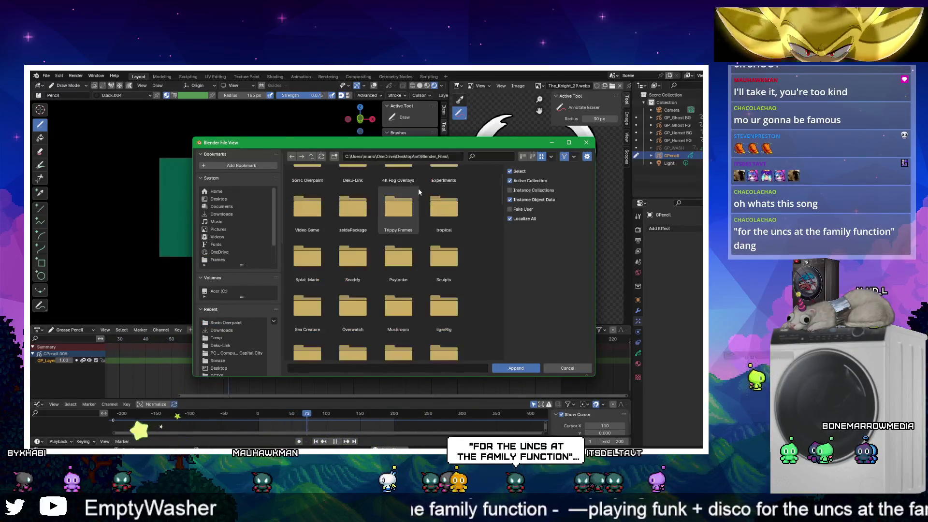
pyautogui.scroll(-10, 412, 194)
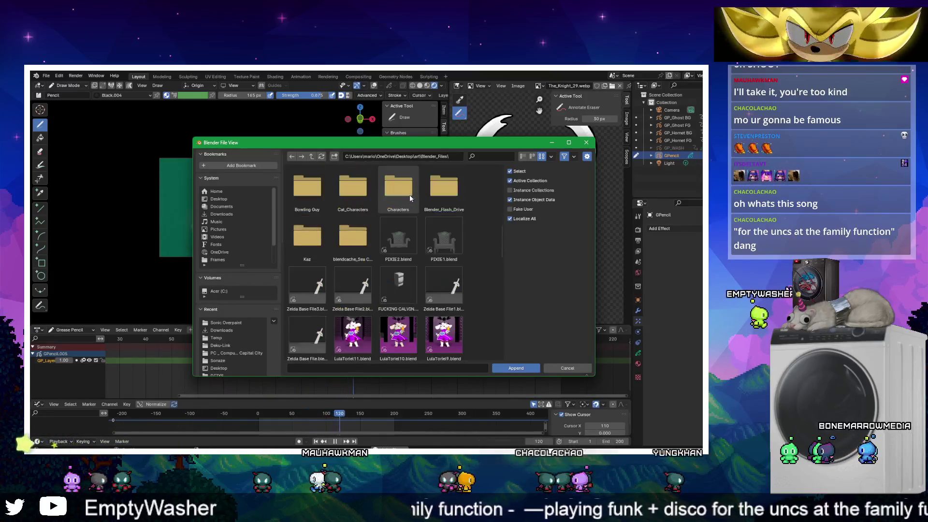
pyautogui.scroll(-10, 399, 207)
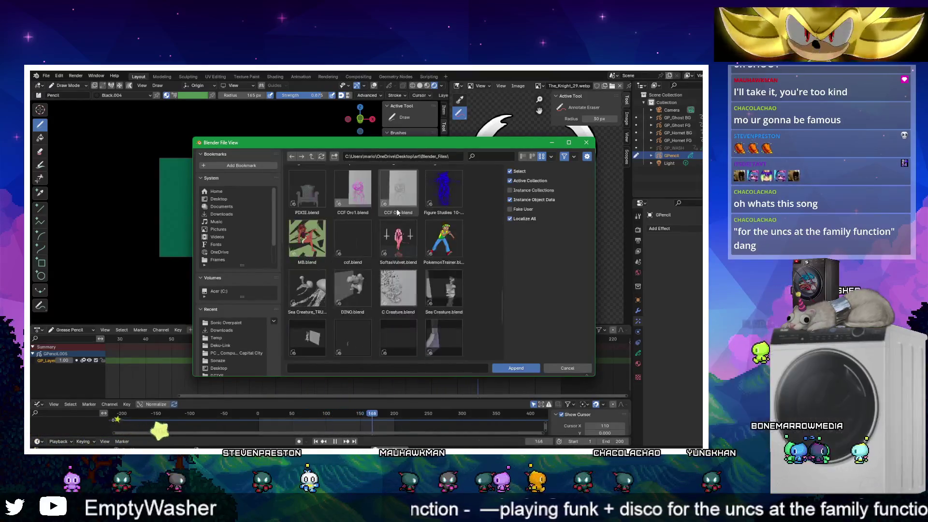
pyautogui.scroll(5, 396, 211)
pyautogui.scroll(10, 397, 222)
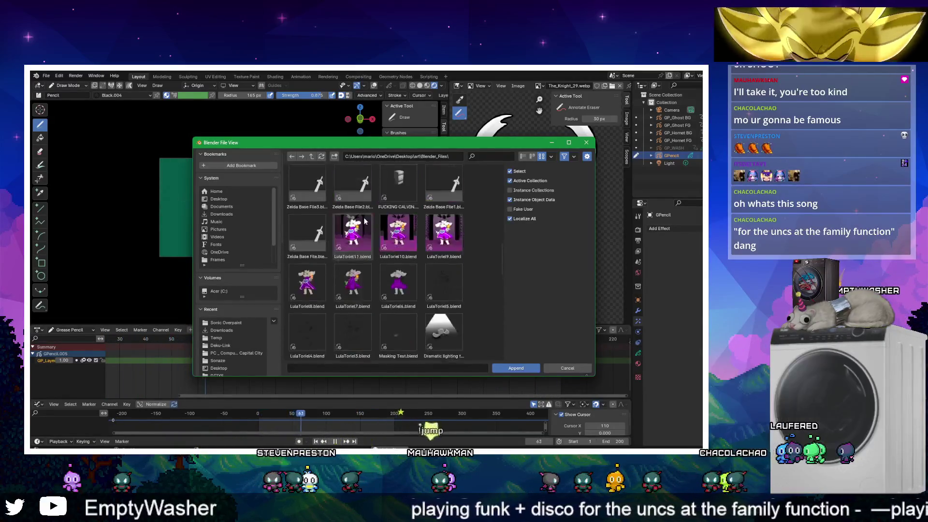
pyautogui.scroll(2, 319, 219)
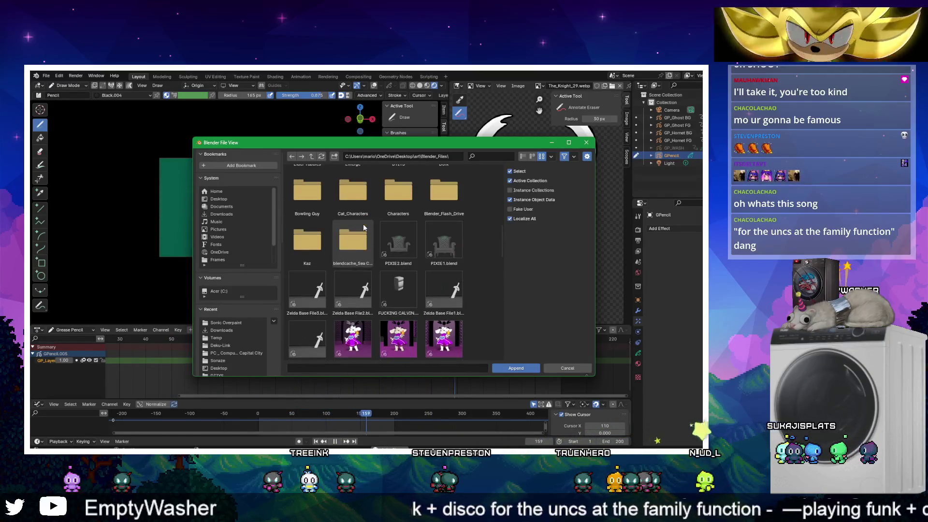
pyautogui.scroll(3, 364, 226)
pyautogui.scroll(4, 380, 224)
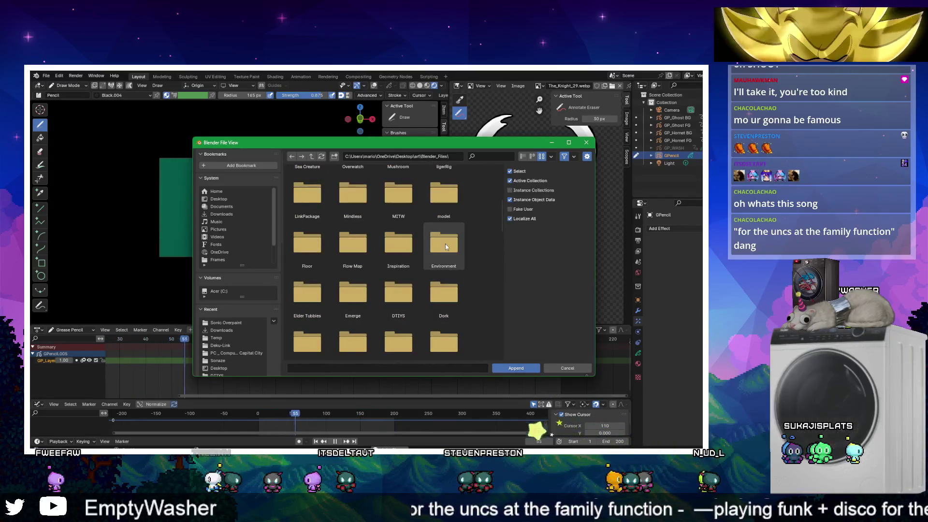
pyautogui.scroll(2, 401, 224)
pyautogui.scroll(5, 419, 225)
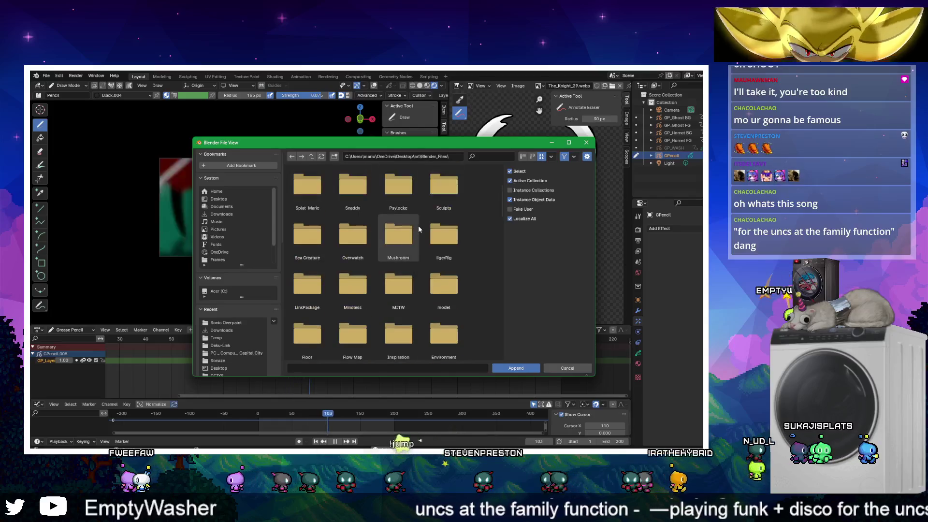
pyautogui.scroll(1, 418, 225)
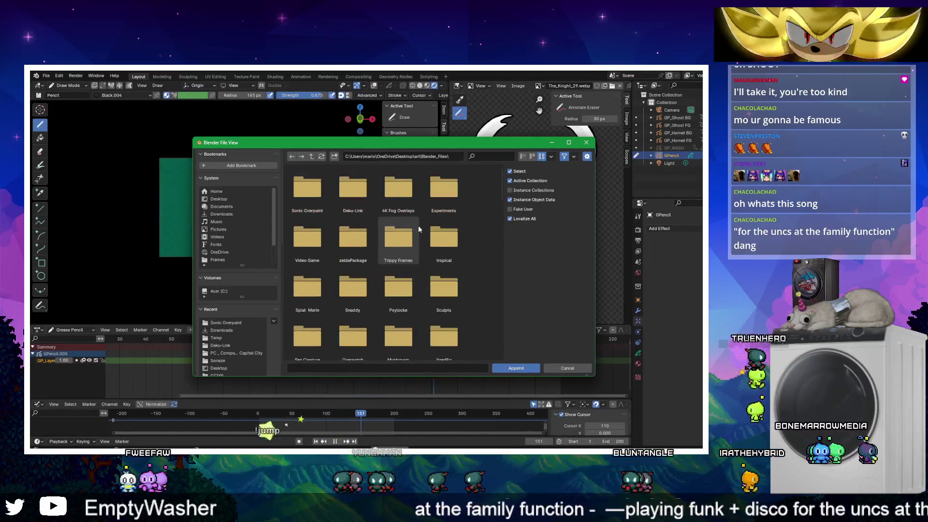
pyautogui.click(313, 159)
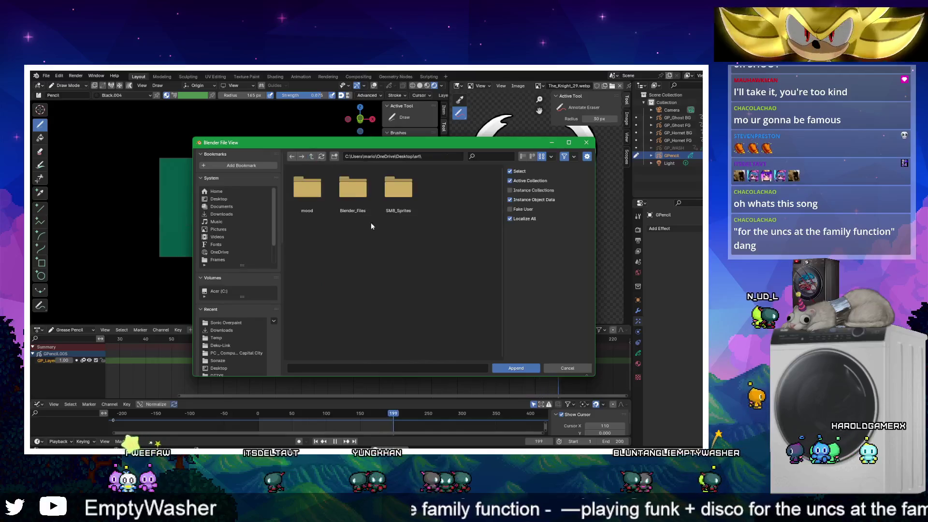
pyautogui.doubleClick(352, 196)
pyautogui.scroll(-10, 351, 197)
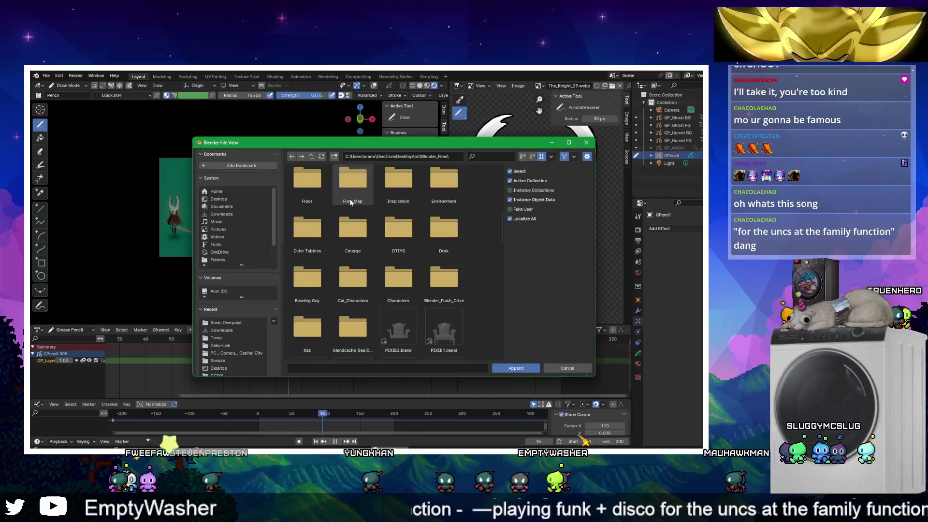
pyautogui.scroll(-10, 349, 199)
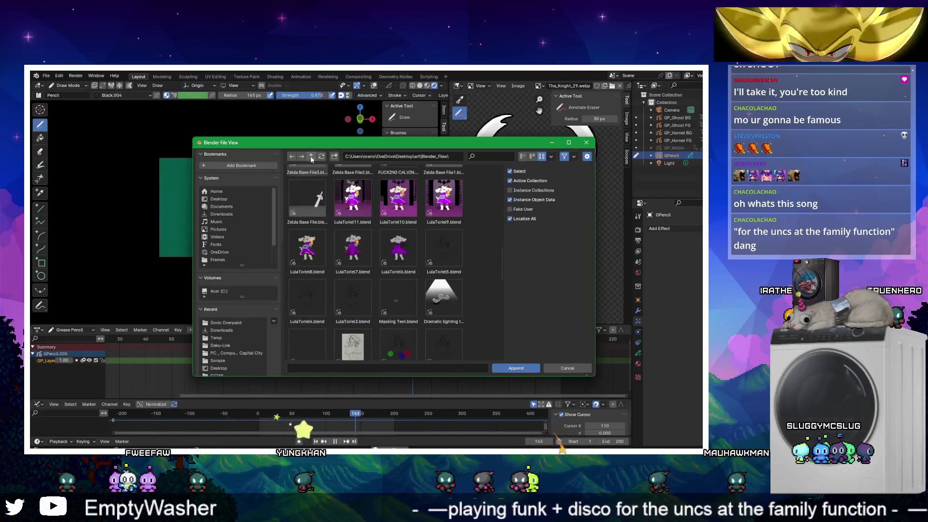
# Go up through the art folder to the Desktop and look inside Downloads
pyautogui.click(309, 158)
pyautogui.click(311, 158)
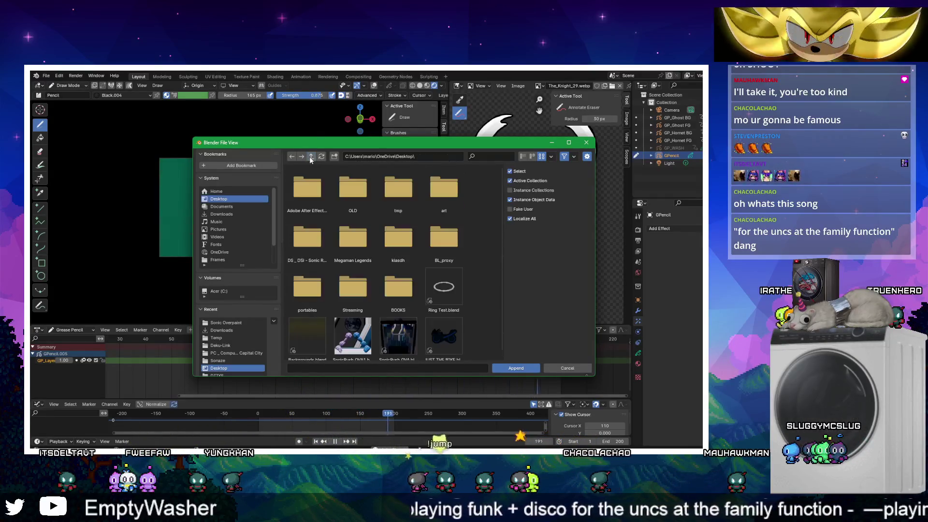
pyautogui.scroll(-1, 352, 242)
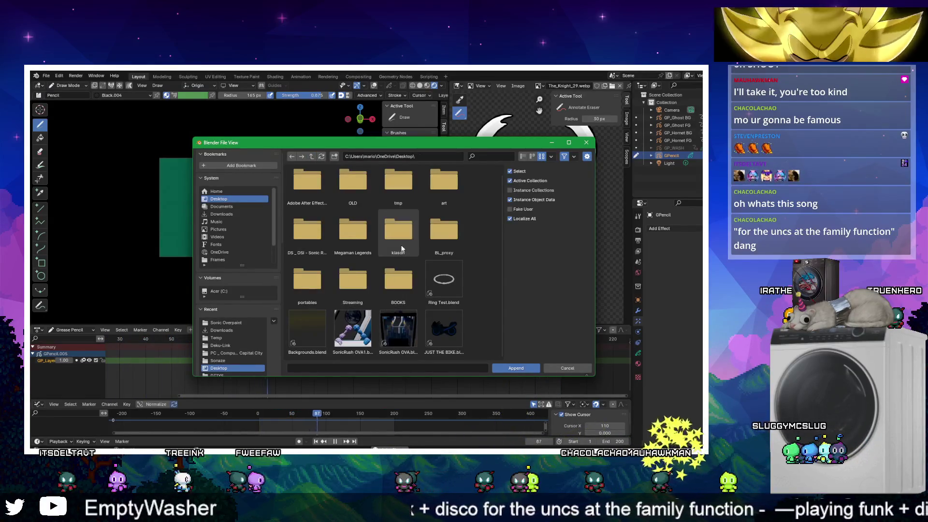
pyautogui.scroll(1, 321, 244)
pyautogui.click(222, 213)
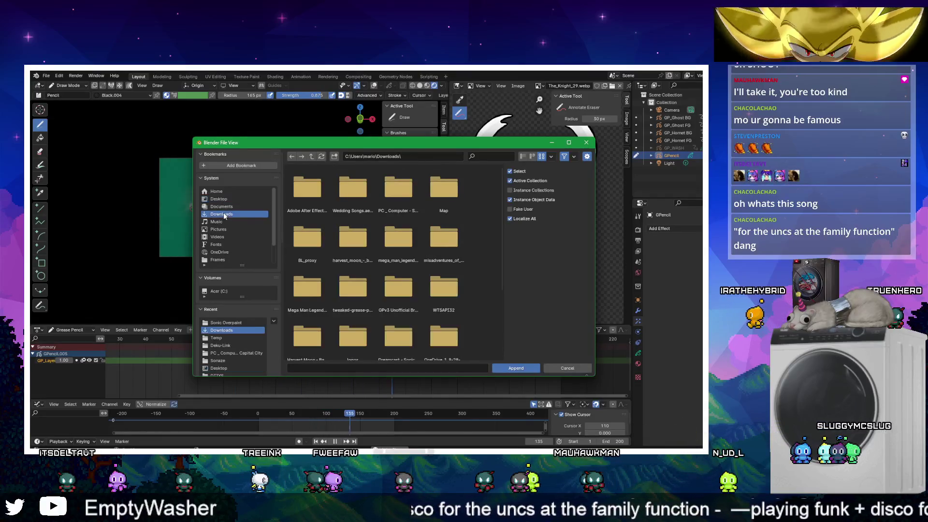
pyautogui.scroll(-1, 375, 228)
pyautogui.scroll(-2, 375, 233)
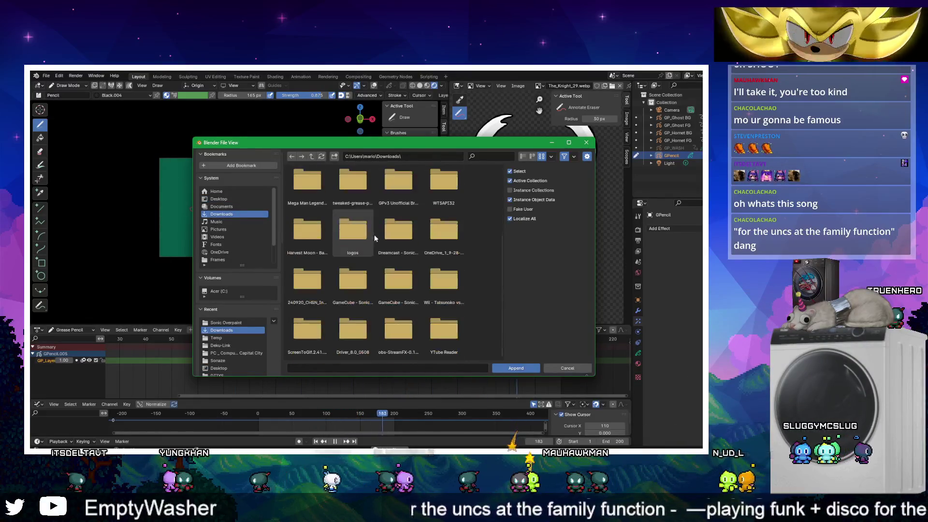
# Return to the art folder, enter Blender_Files, and open the Sonic Overpaint folder
pyautogui.click(321, 156)
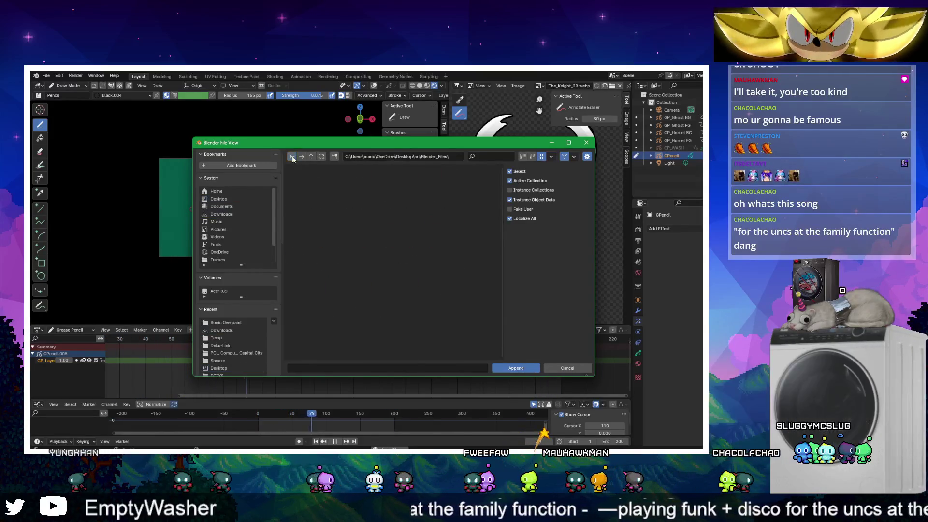
pyautogui.click(291, 157)
pyautogui.doubleClick(353, 191)
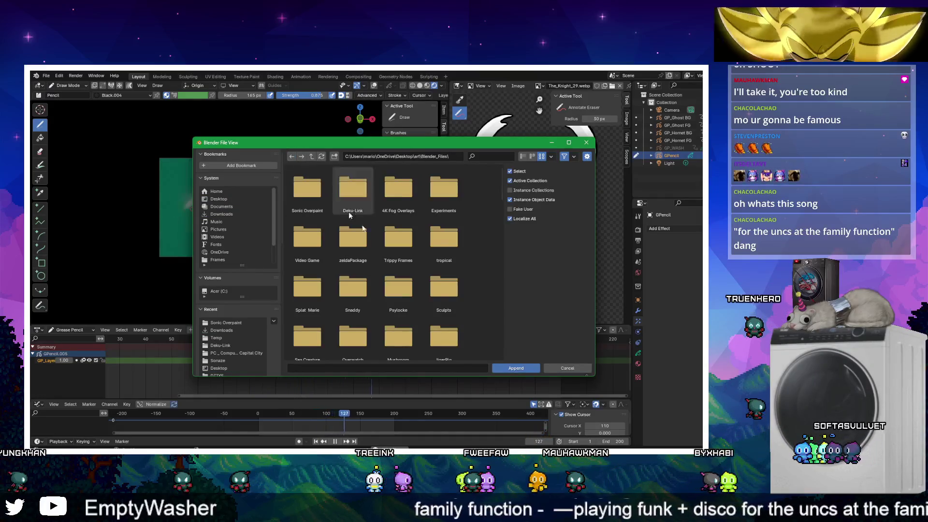
pyautogui.scroll(-2, 416, 272)
pyautogui.scroll(-10, 416, 271)
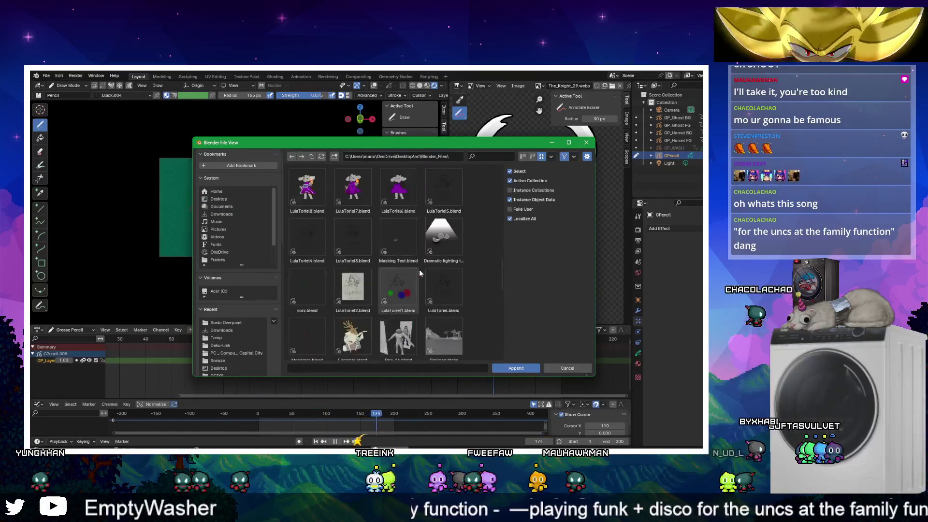
pyautogui.scroll(-6, 415, 268)
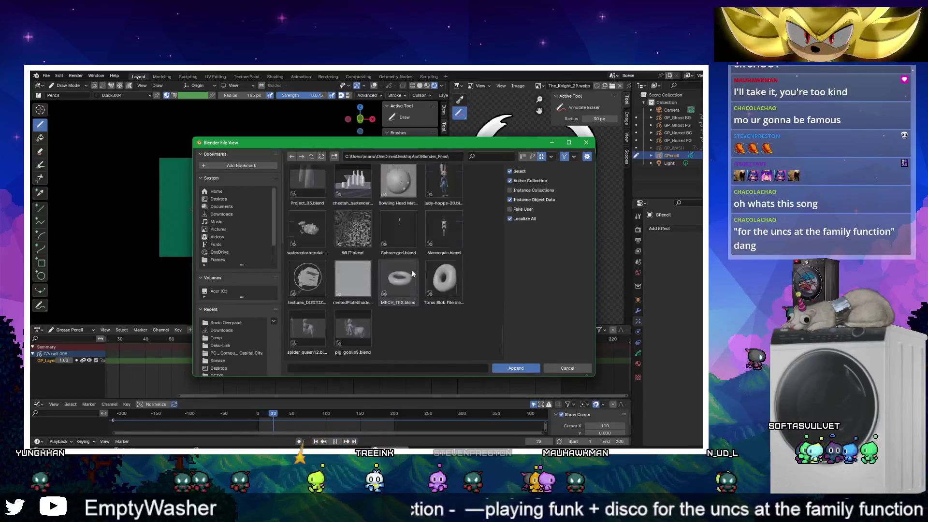
pyautogui.scroll(5, 406, 272)
pyautogui.scroll(10, 401, 270)
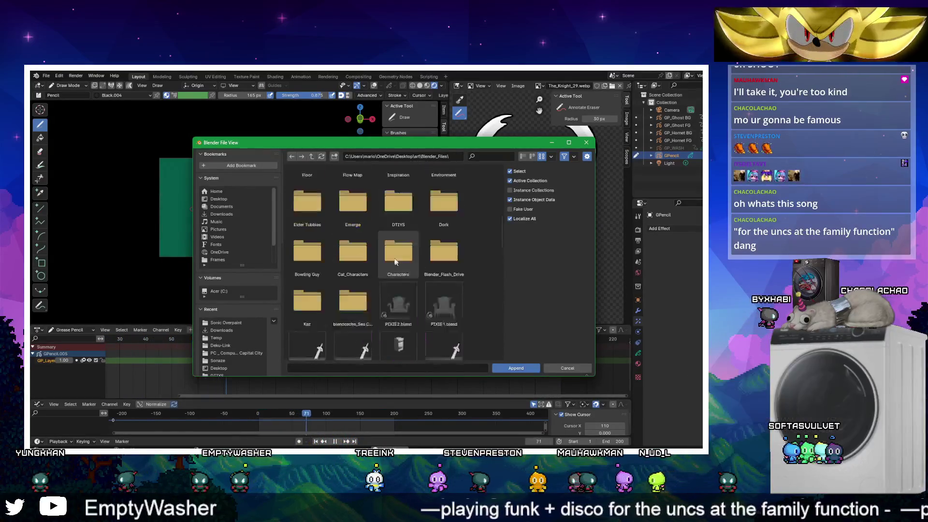
pyautogui.scroll(8, 345, 256)
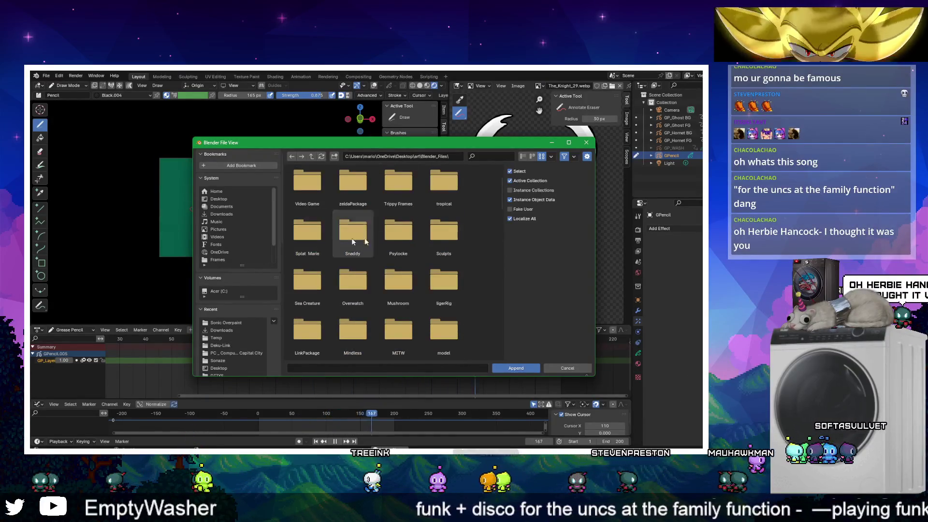
pyautogui.scroll(-3, 370, 290)
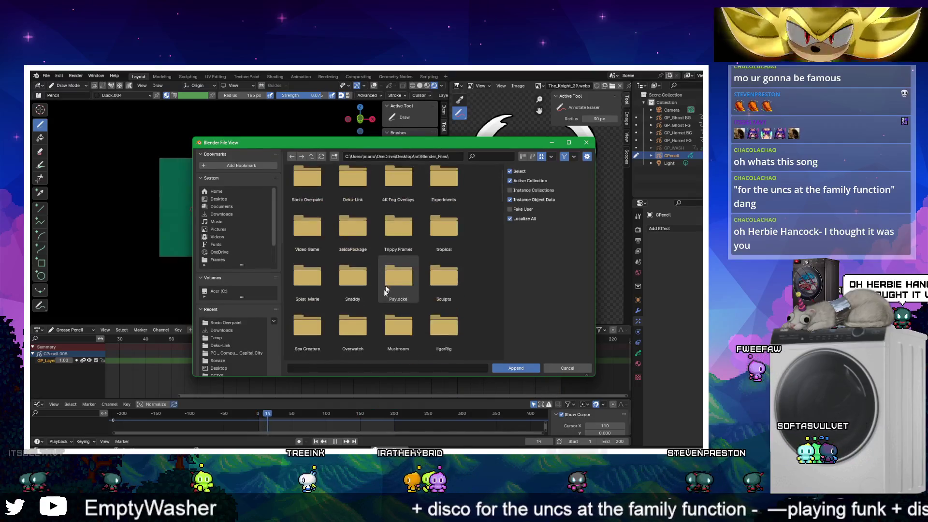
pyautogui.doubleClick(352, 236)
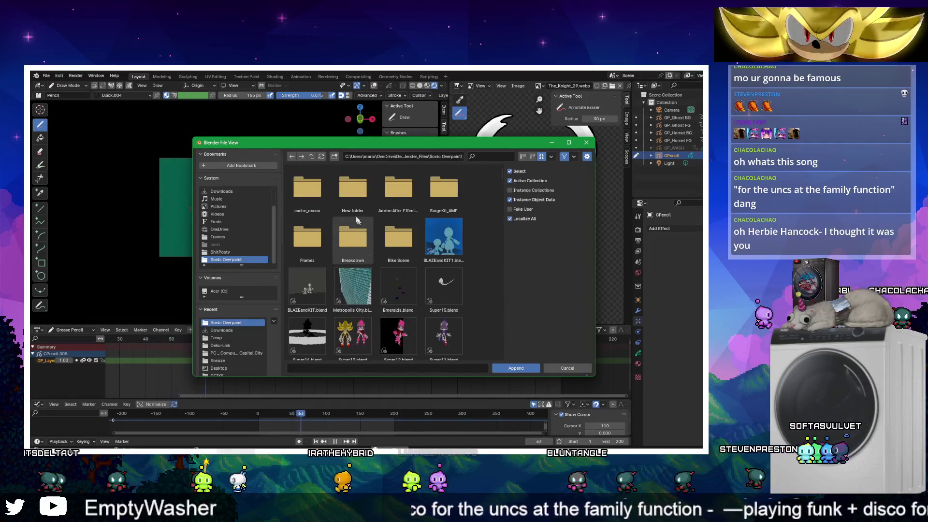
# Scroll down the Sonic Overpaint folder and open Scrapnik21.blend to list its data categories
pyautogui.scroll(-10, 411, 235)
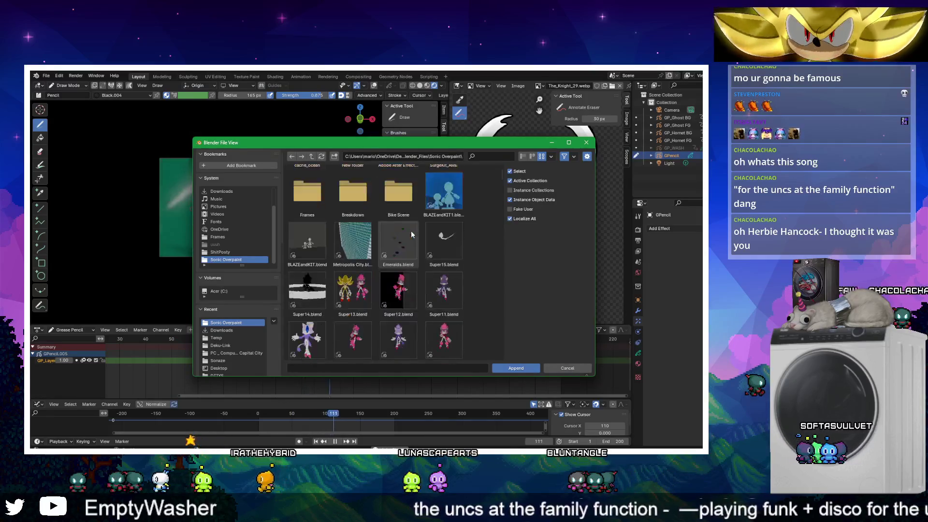
pyautogui.scroll(-2, 410, 240)
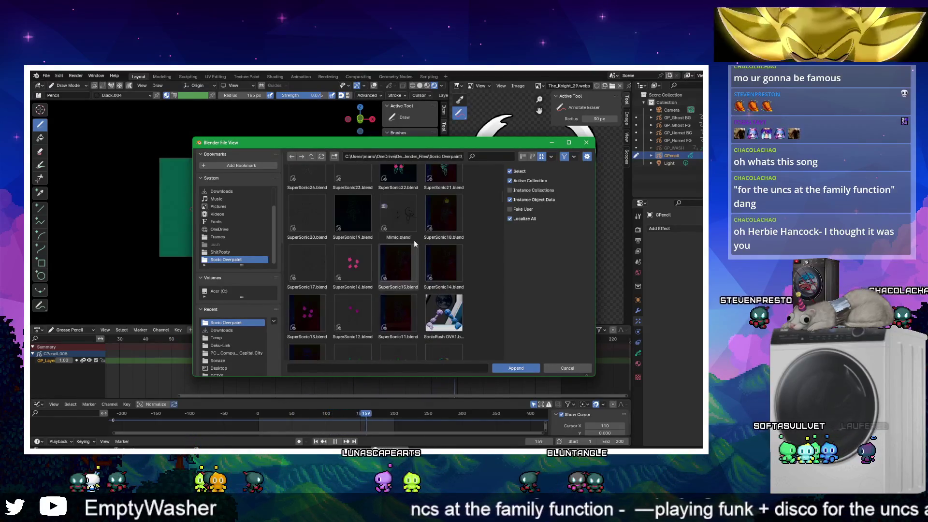
pyautogui.scroll(-5, 413, 240)
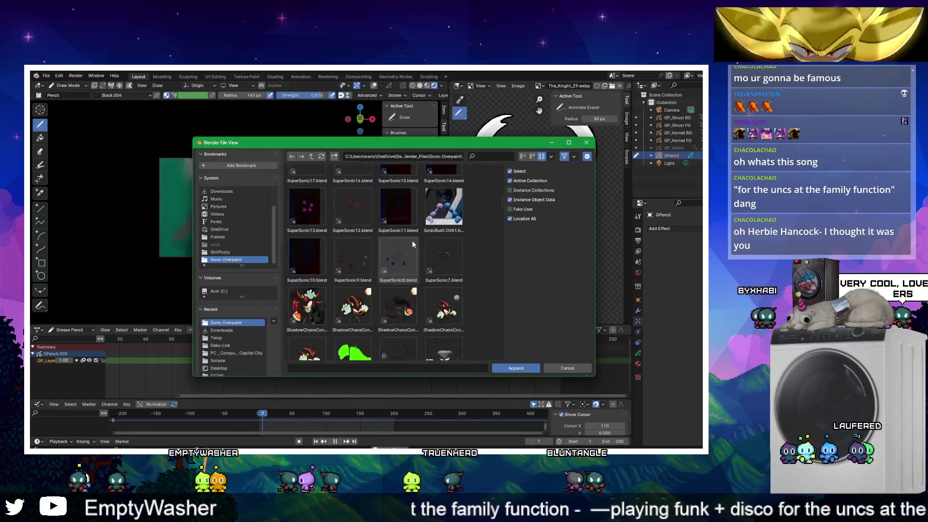
pyautogui.scroll(-5, 393, 263)
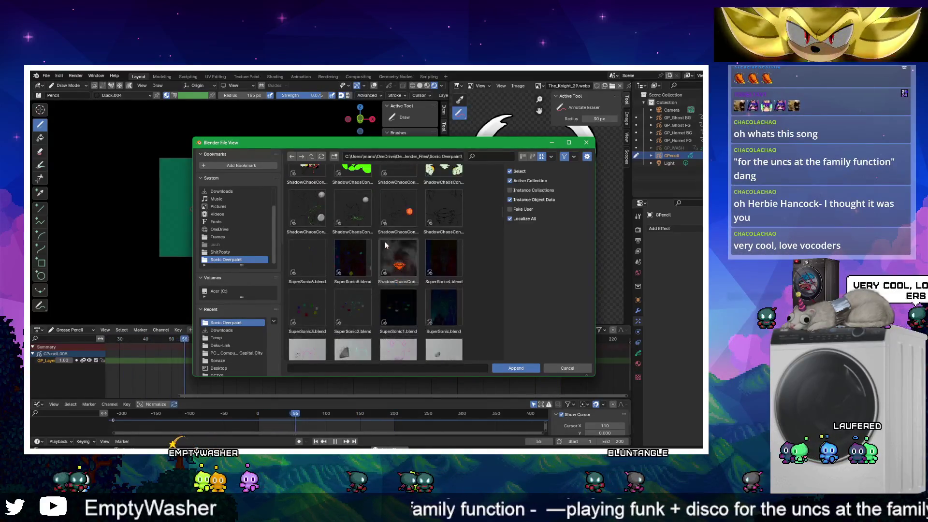
pyautogui.scroll(-2, 387, 264)
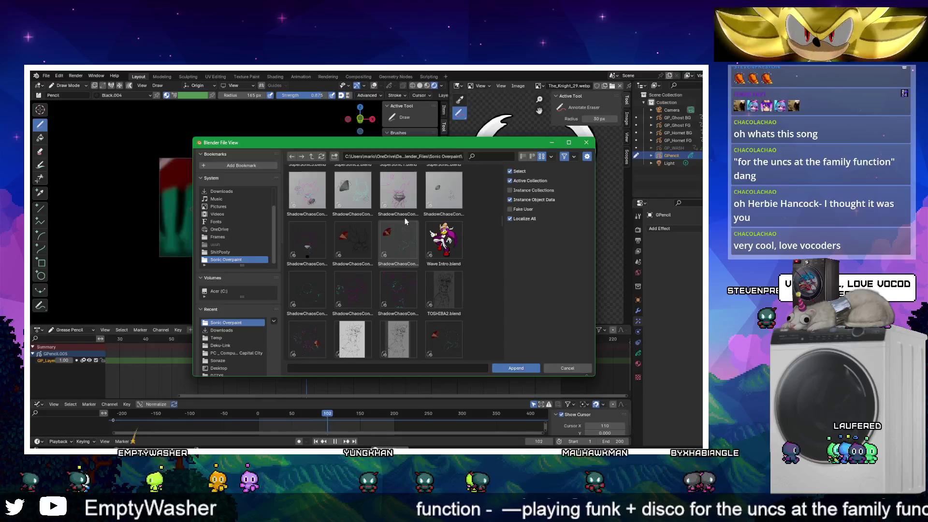
pyautogui.scroll(-5, 405, 228)
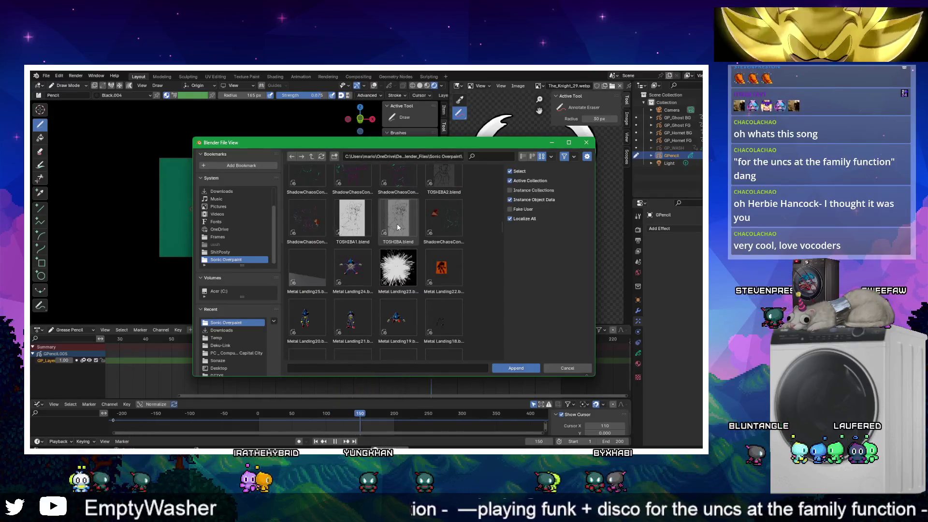
pyautogui.scroll(-8, 393, 237)
pyautogui.scroll(-12, 388, 253)
pyautogui.scroll(-12, 388, 251)
pyautogui.scroll(-12, 388, 251)
pyautogui.scroll(-6, 387, 250)
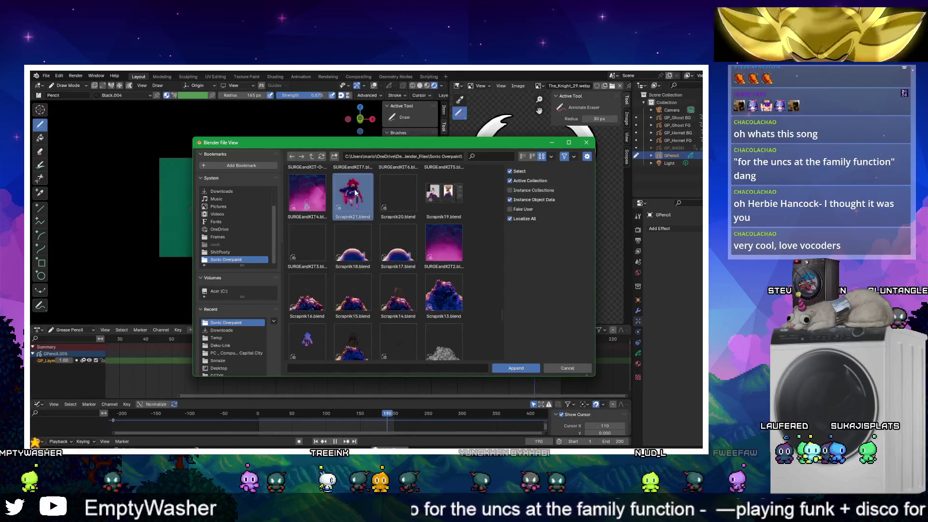
pyautogui.doubleClick(356, 194)
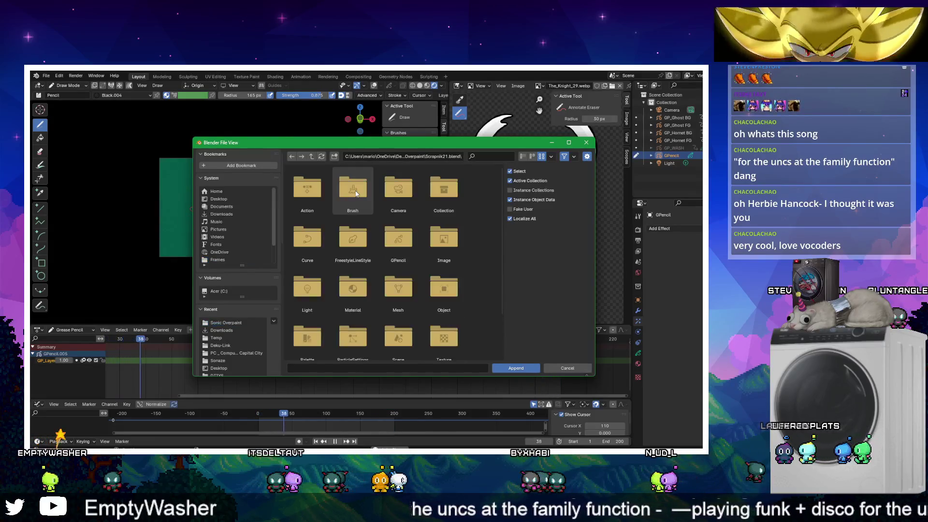
# From Scrapnik21.blend's Brush category, append KD Chunky so it appears as F KD Chunky
pyautogui.doubleClick(351, 192)
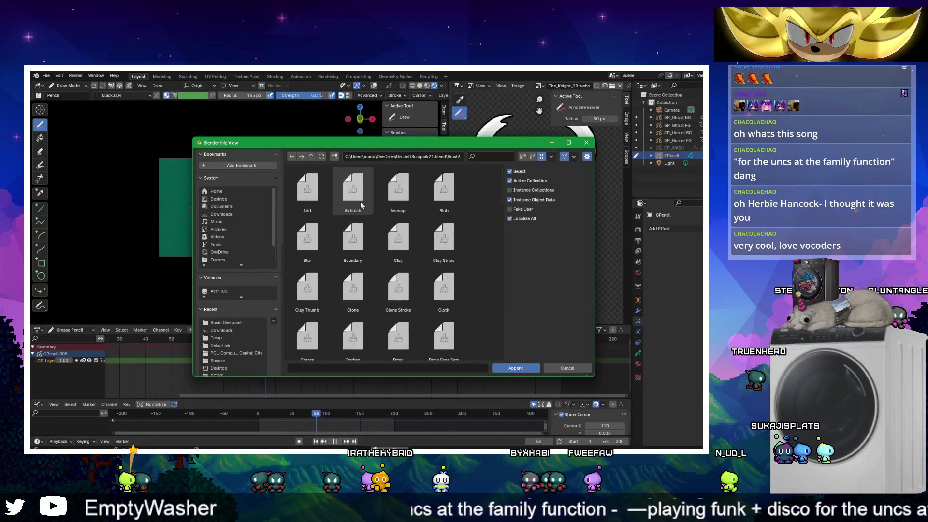
pyautogui.scroll(-3, 365, 207)
pyautogui.scroll(-3, 372, 213)
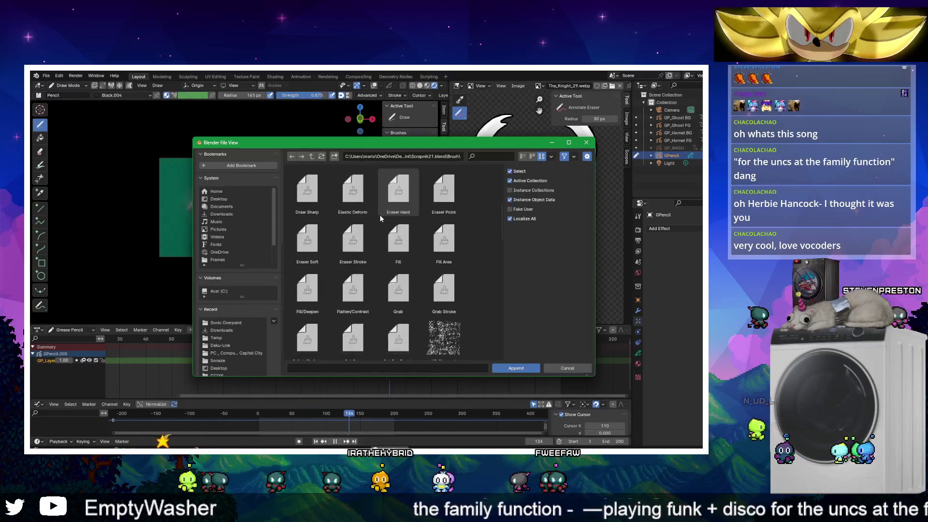
pyautogui.scroll(-5, 372, 215)
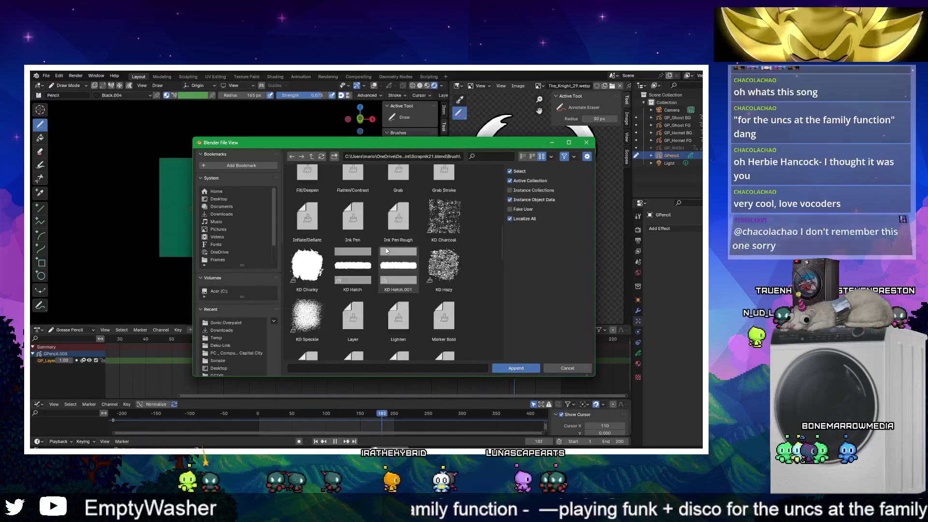
pyautogui.scroll(-3, 335, 237)
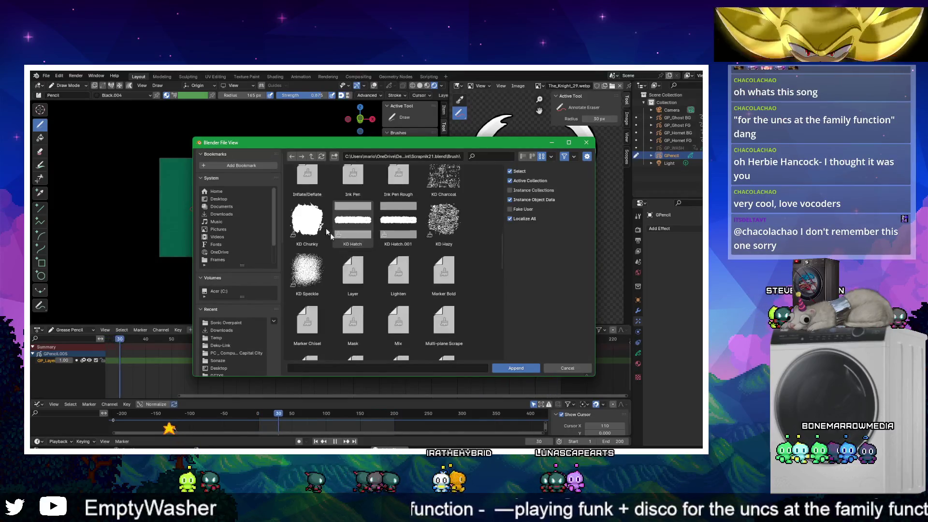
pyautogui.scroll(1, 312, 222)
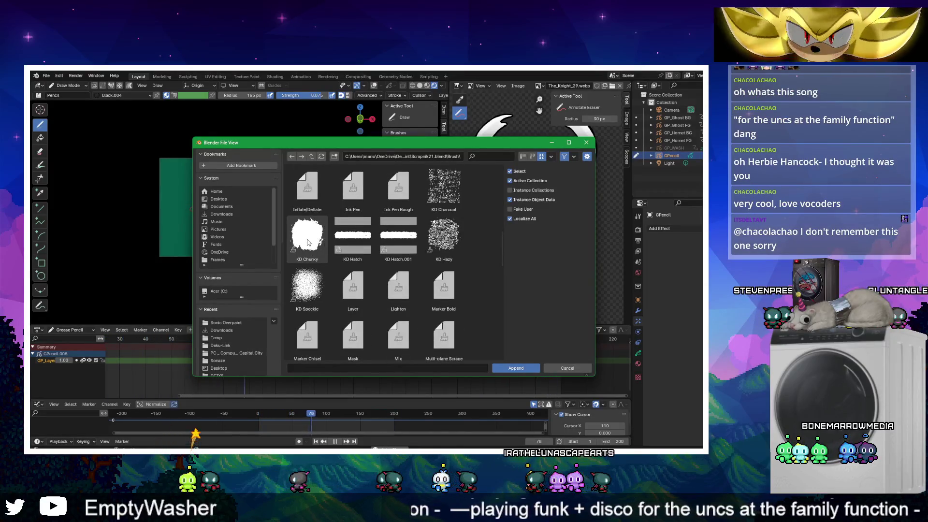
pyautogui.scroll(-2, 311, 232)
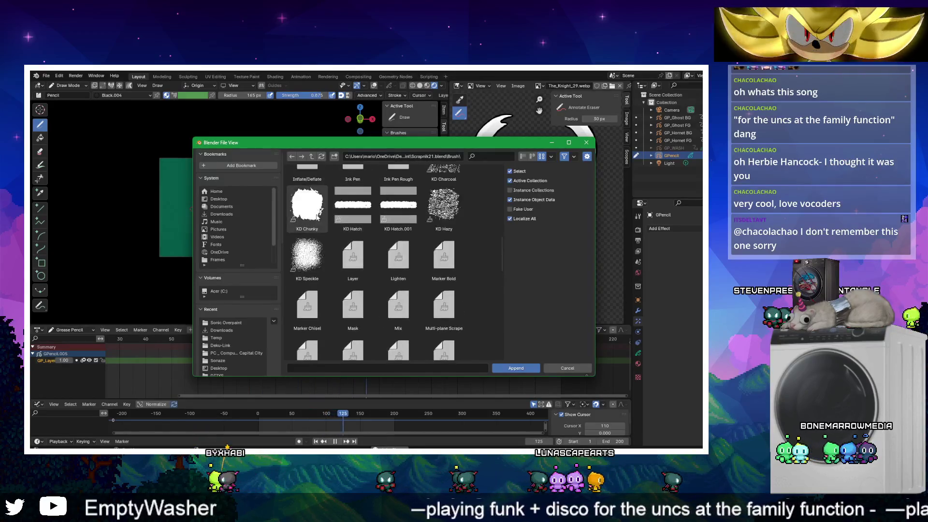
pyautogui.doubleClick(318, 217)
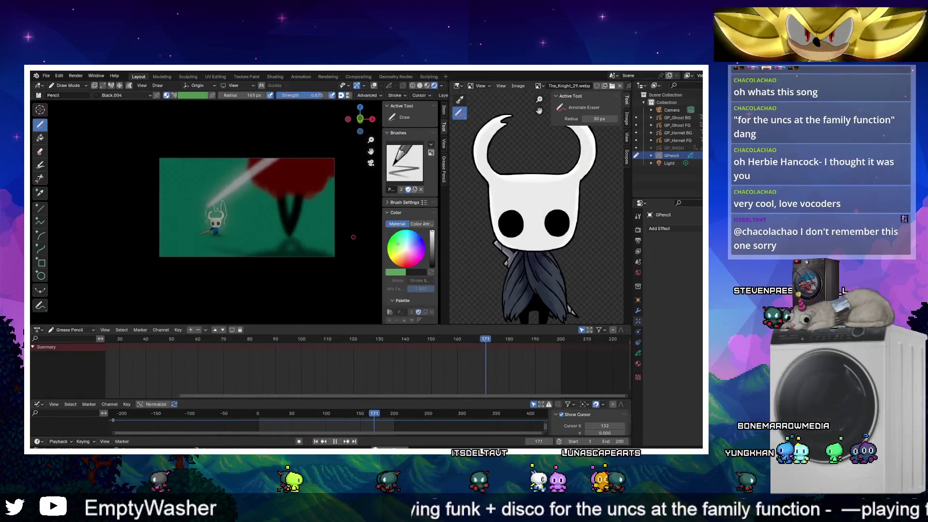
pyautogui.click(405, 162)
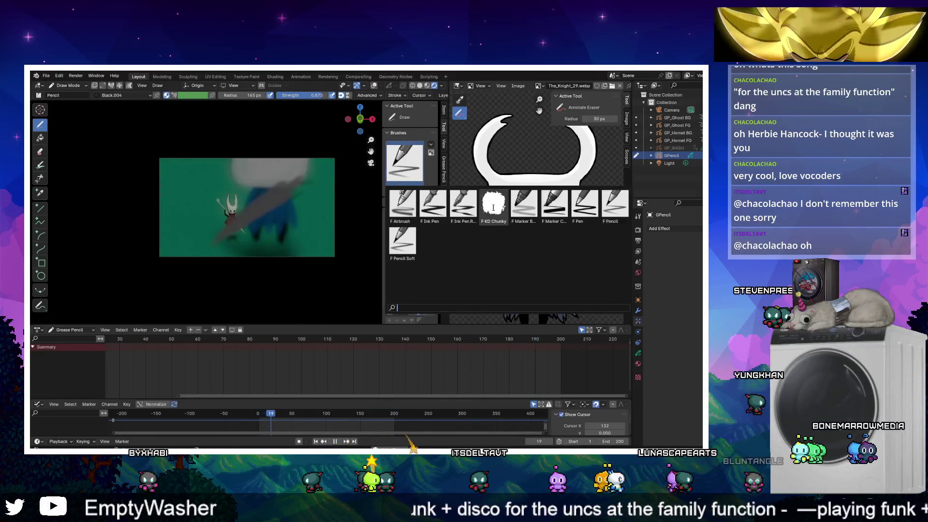
# Select KD Chunky as the active brush, exit camera view with Numpad 0, and change the viewport shading
pyautogui.click(494, 208)
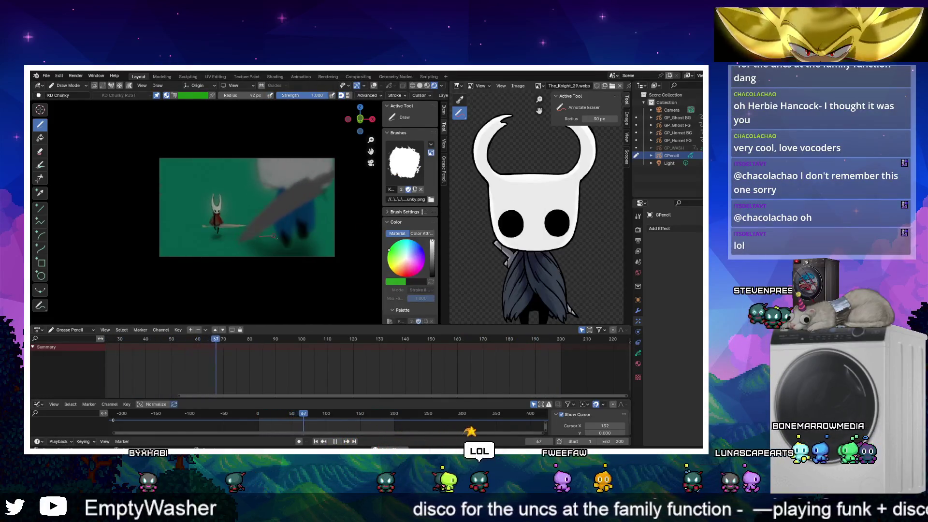
pyautogui.press('KP_0')
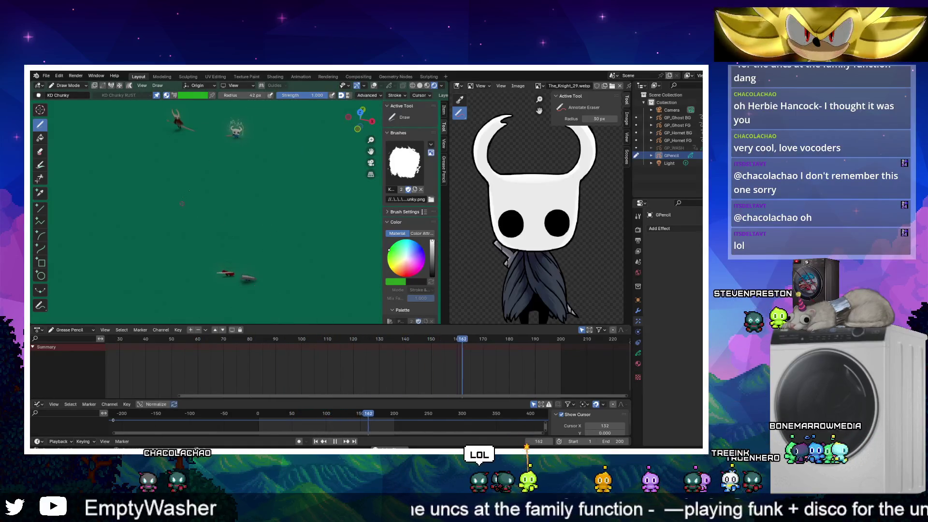
pyautogui.click(427, 87)
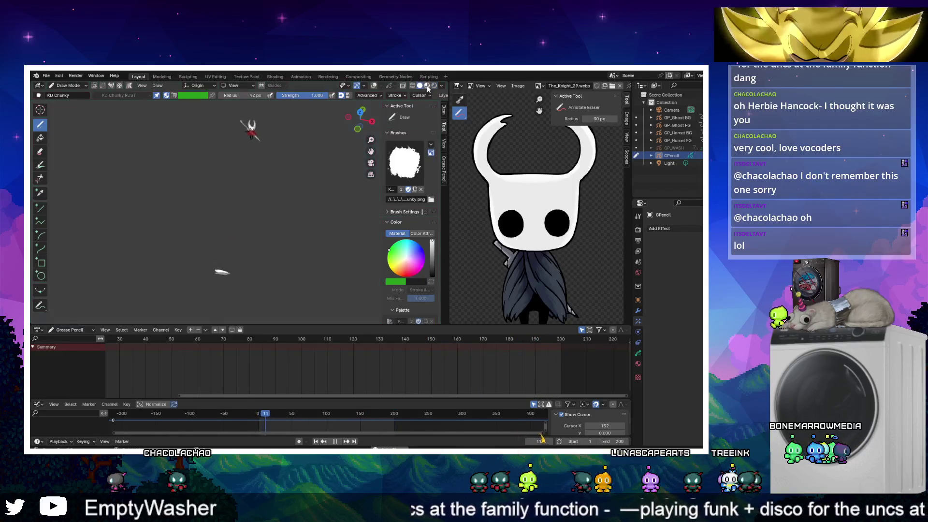
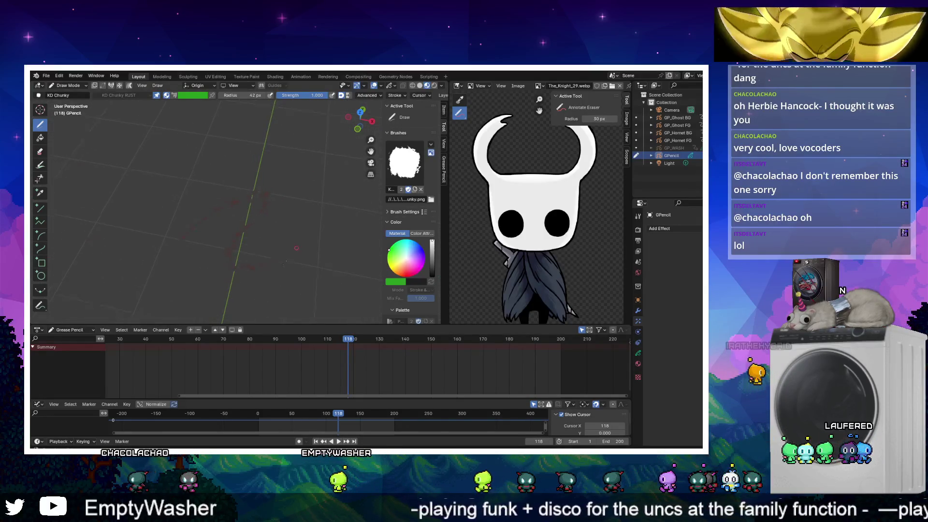
# Jump to frame 19, reframe the strokes, and show the GPencil object's Material Properties
pyautogui.press('Down')
pyautogui.press('Down')
pyautogui.keyDown('shift'); pyautogui.moveTo(307, 220); pyautogui.dragTo(313, 193, button='middle'); pyautogui.keyUp('shift')
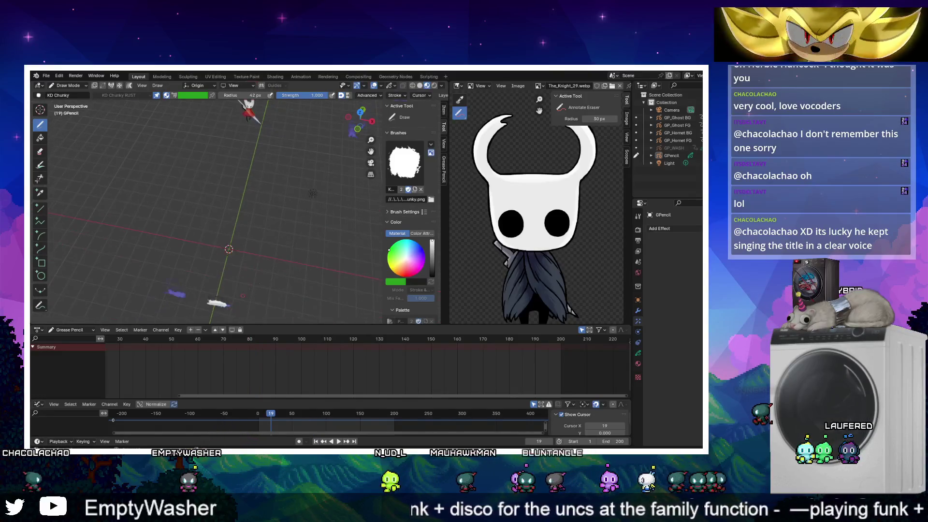
pyautogui.click(638, 365)
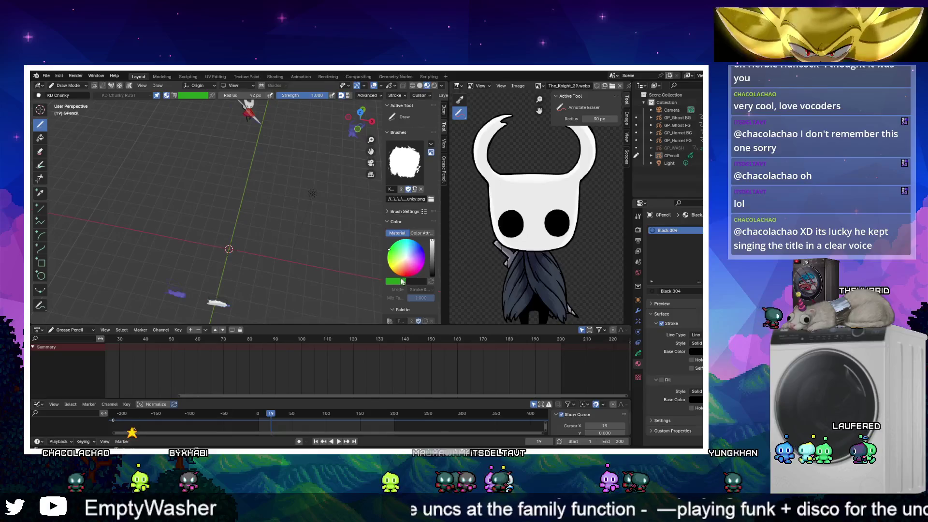
# Draw a rust-coloured test stroke, undo it, then restore it
pyautogui.moveTo(198, 242); pyautogui.dragTo(220, 226)
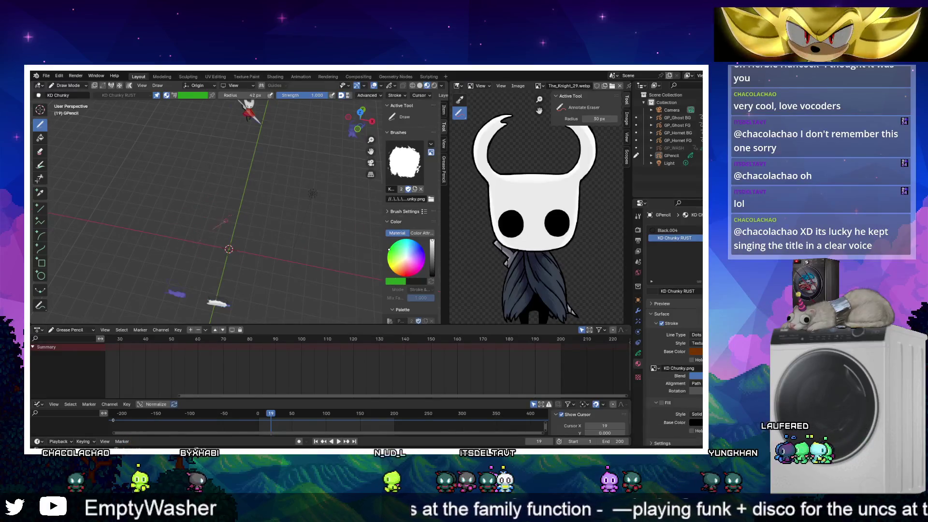
pyautogui.hotkey('ctrl', 'z')
pyautogui.rightClick(175, 239)
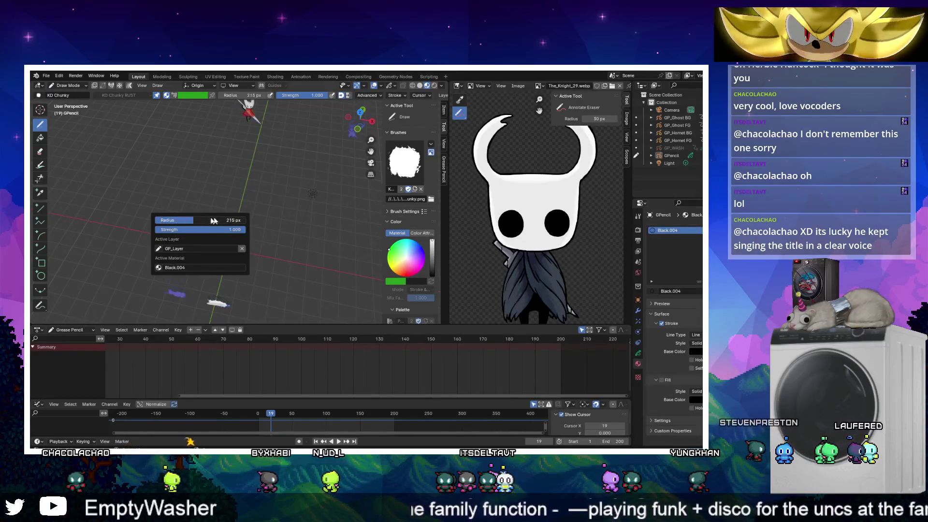
pyautogui.hotkey('ctrl', 'shift', 'z')
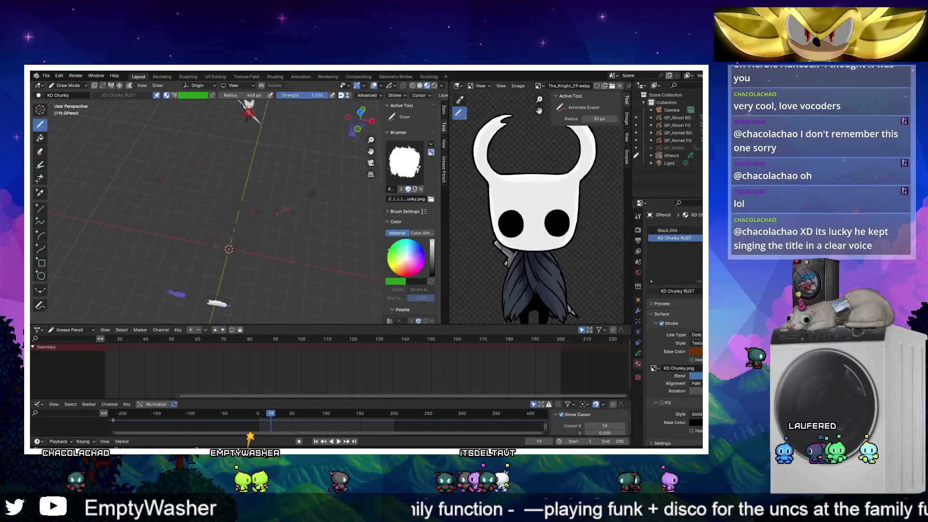
# Reframe around Hornet and try a green test stroke, then undo it
pyautogui.moveTo(261, 255); pyautogui.dragTo(270, 248, button='middle')
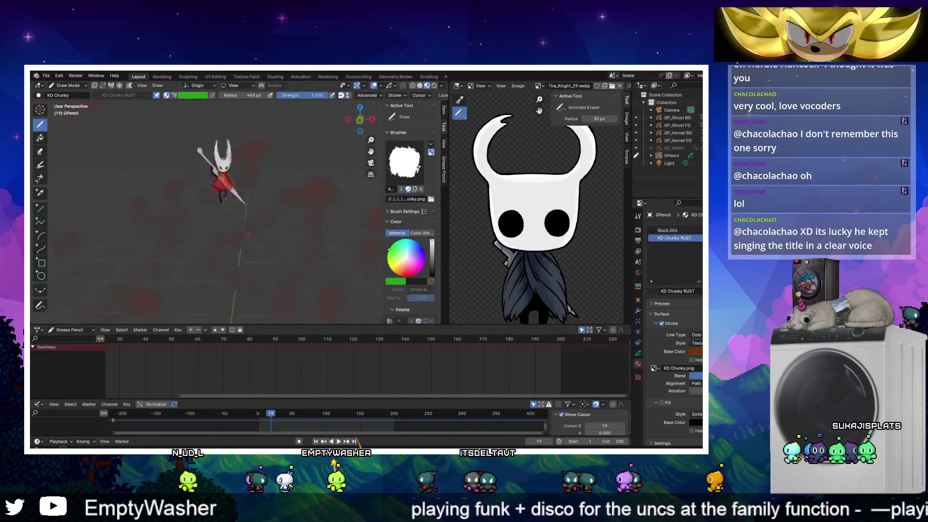
pyautogui.moveTo(251, 247); pyautogui.dragTo(250, 263, button='middle')
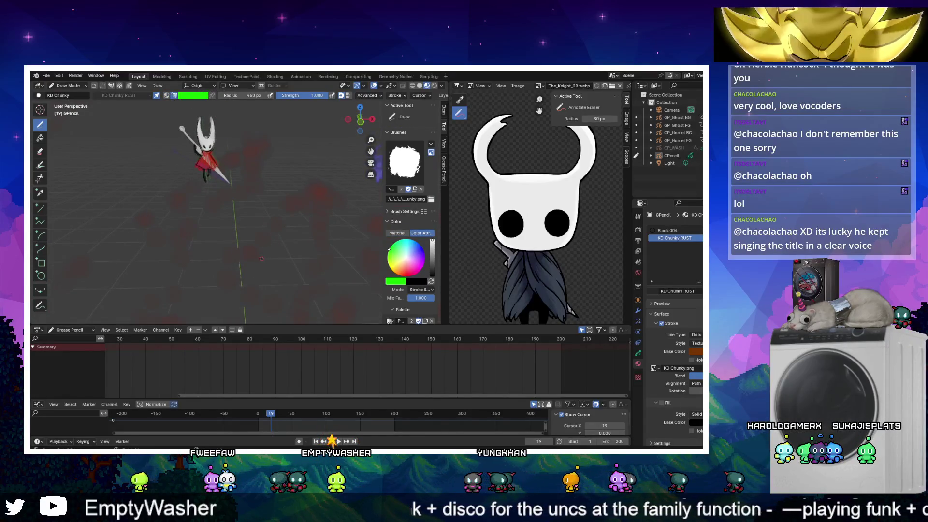
pyautogui.moveTo(305, 212); pyautogui.dragTo(271, 251, button='middle')
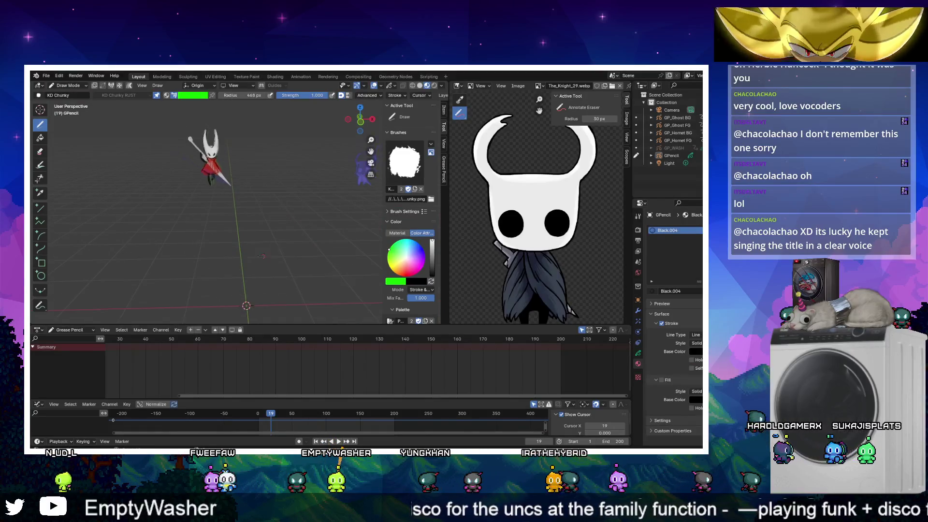
pyautogui.moveTo(211, 275); pyautogui.dragTo(298, 188)
pyautogui.hotkey('ctrl', 'z')
pyautogui.hotkey('ctrl', 'z')
pyautogui.moveTo(298, 189); pyautogui.dragTo(420, 105, button='middle')
# Raise the brush's random hue variation to 0.420
pyautogui.click(401, 95)
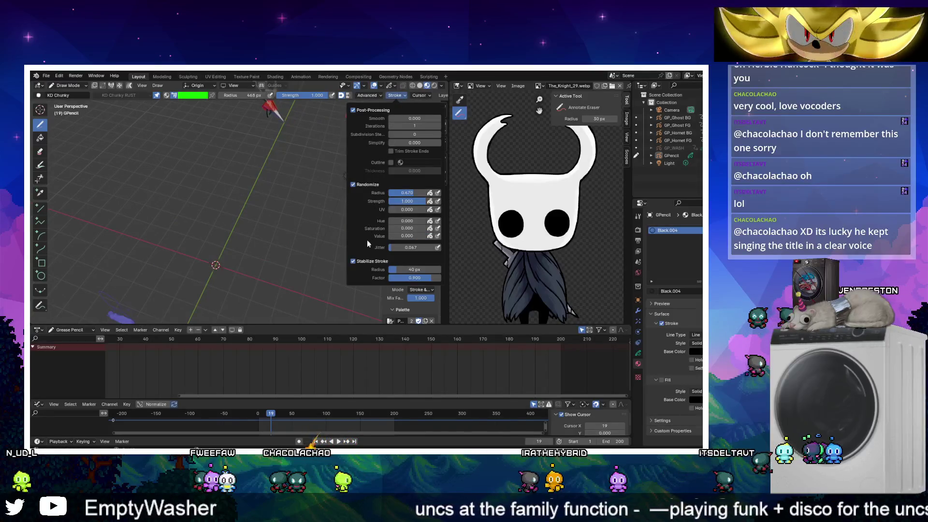
pyautogui.moveTo(409, 220); pyautogui.dragTo(425, 221)
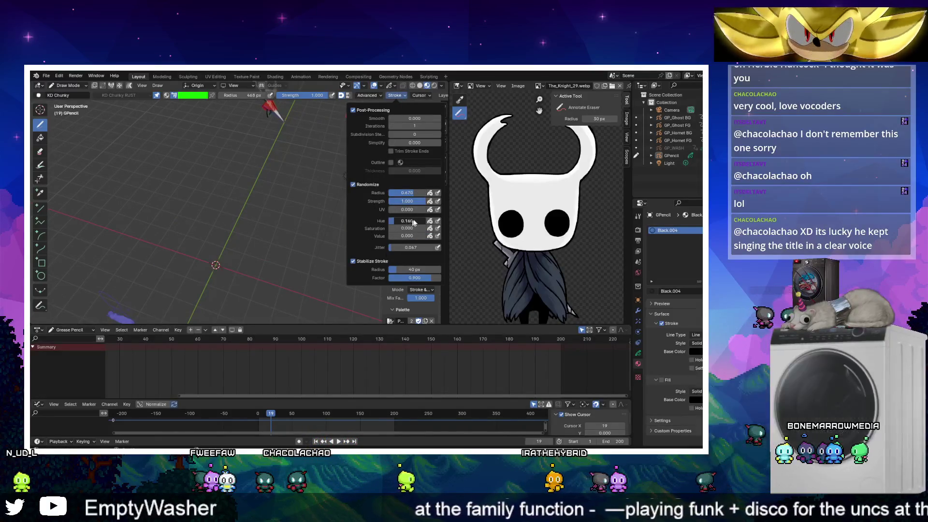
pyautogui.moveTo(371, 151); pyautogui.dragTo(377, 134)
# Switch to Rendered shading, test and undo a dab in camera view, then view from top
pyautogui.click(434, 85)
pyautogui.press('KP_0')
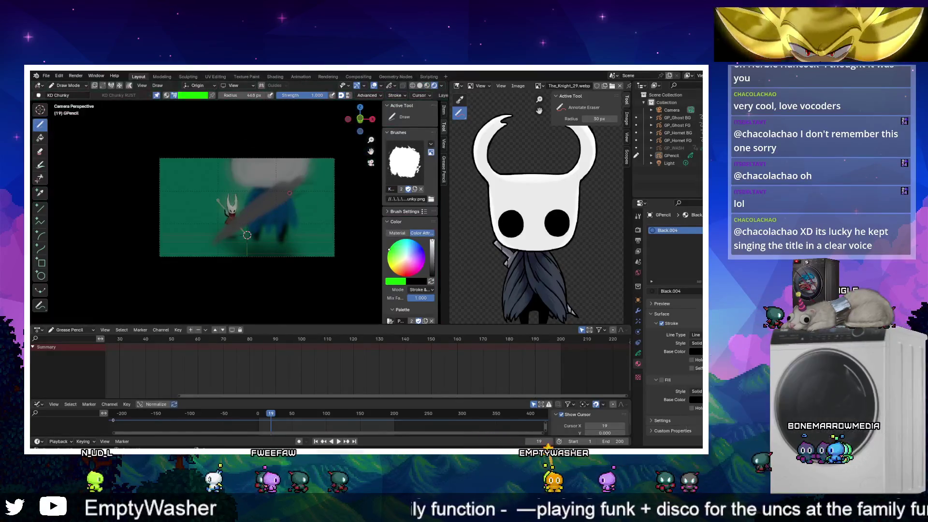
pyautogui.click(247, 235)
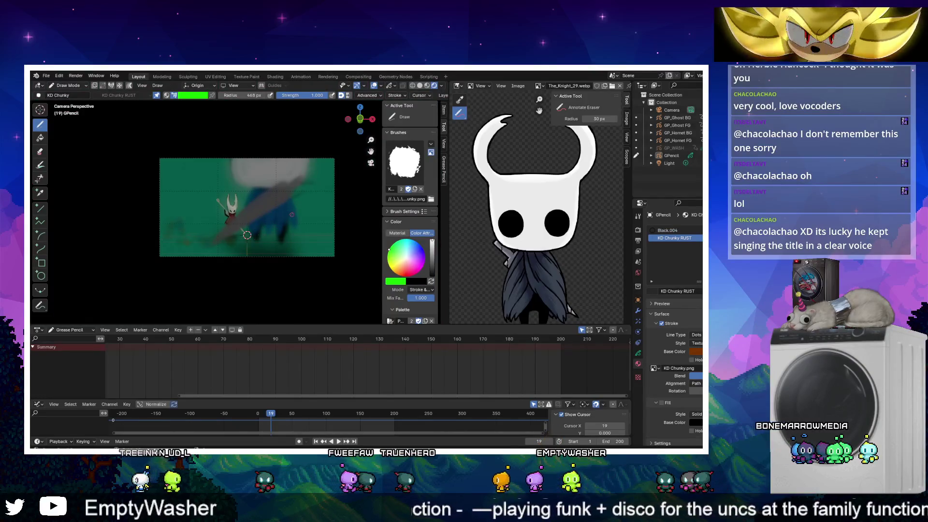
pyautogui.hotkey('ctrl', 'z')
pyautogui.press('`')
pyautogui.click(264, 214)
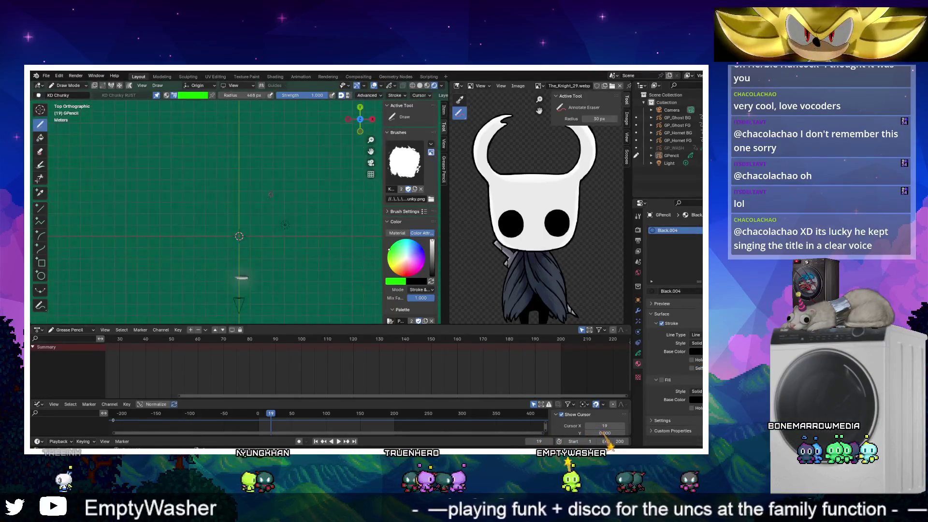
# Lower the random radius variation and draw a test stroke with it
pyautogui.click(395, 96)
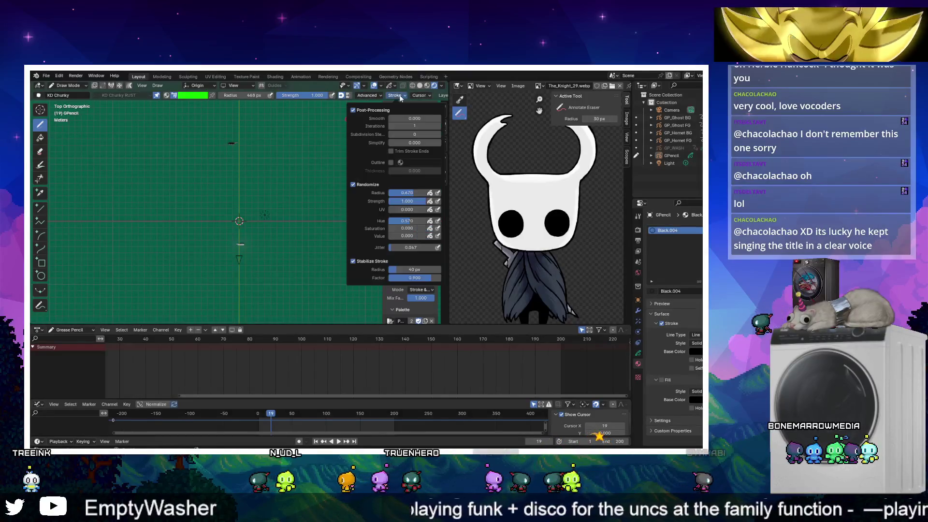
pyautogui.moveTo(400, 193); pyautogui.dragTo(393, 193)
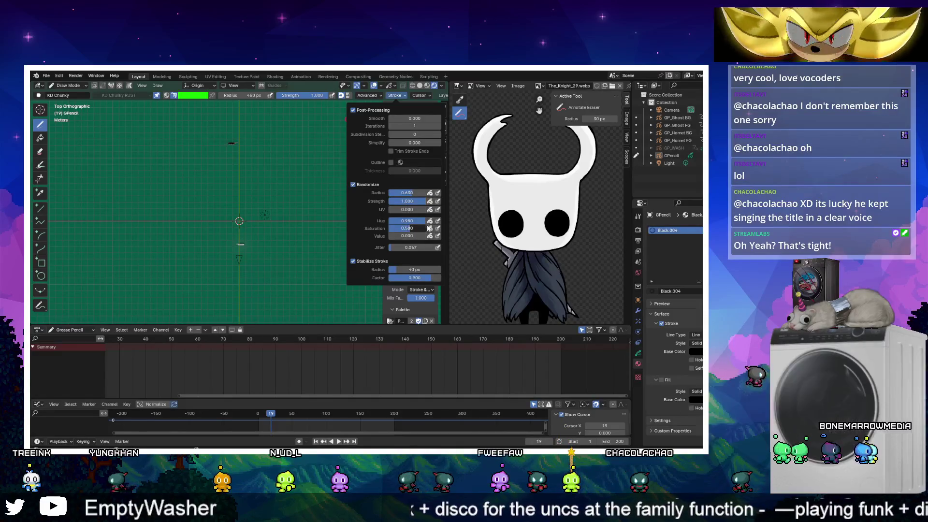
pyautogui.moveTo(156, 169); pyautogui.dragTo(152, 189)
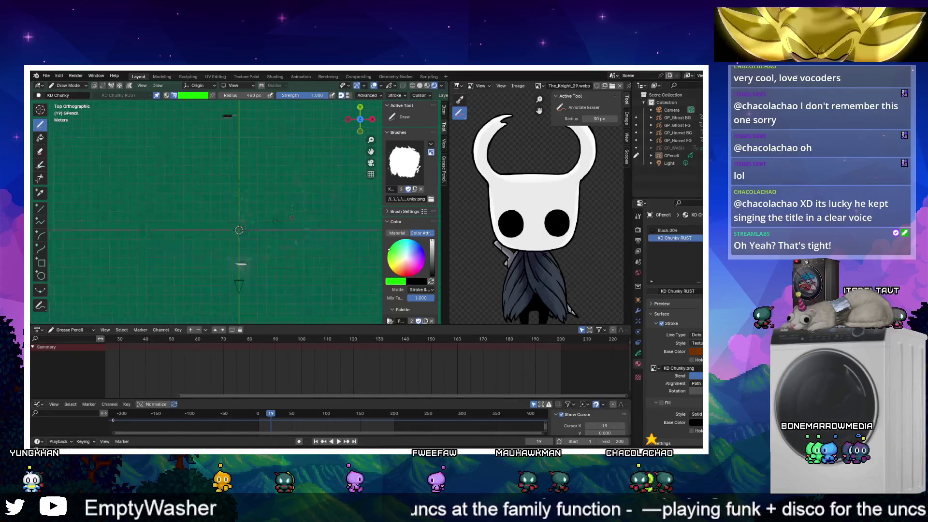
pyautogui.moveTo(292, 163); pyautogui.dragTo(299, 145, button='middle')
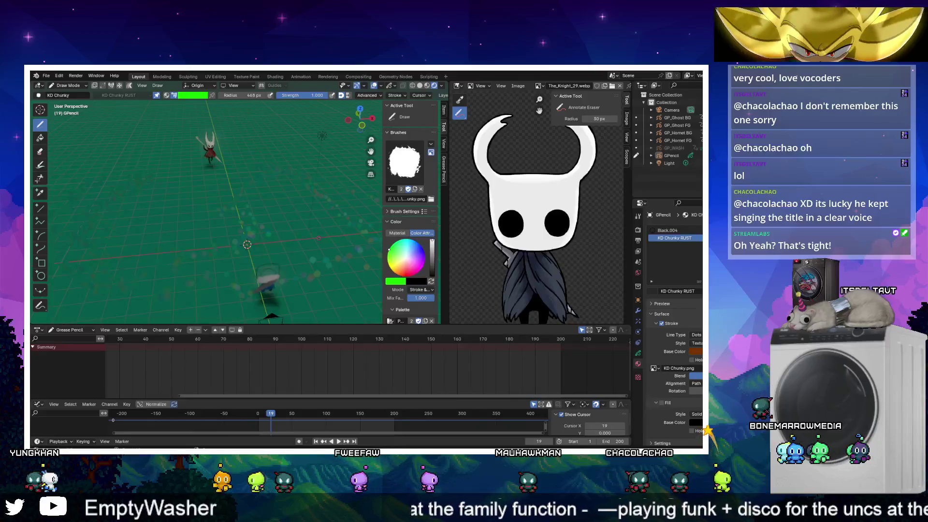
# Lower random hue to 0.140, raise jitter to 0.258, and try then remove a test stroke
pyautogui.click(395, 95)
pyautogui.moveTo(410, 220); pyautogui.dragTo(400, 223)
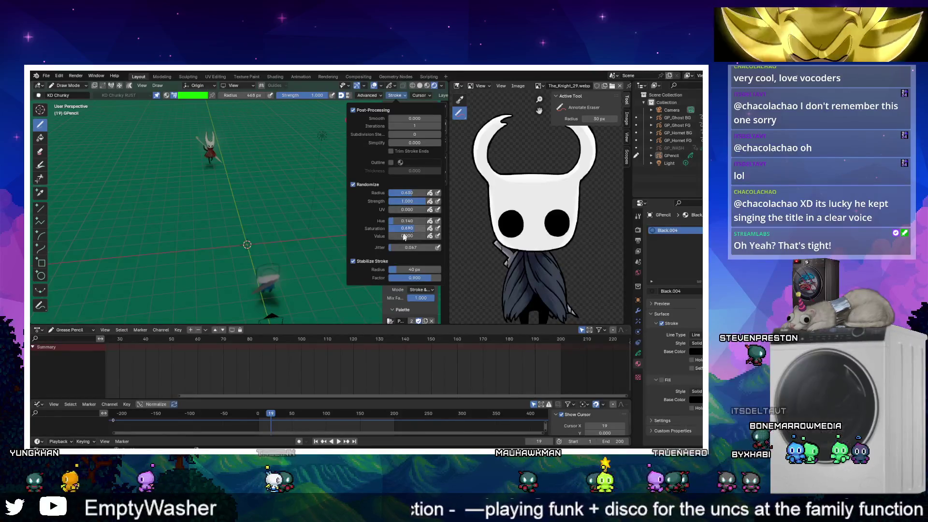
pyautogui.moveTo(407, 247); pyautogui.dragTo(417, 248)
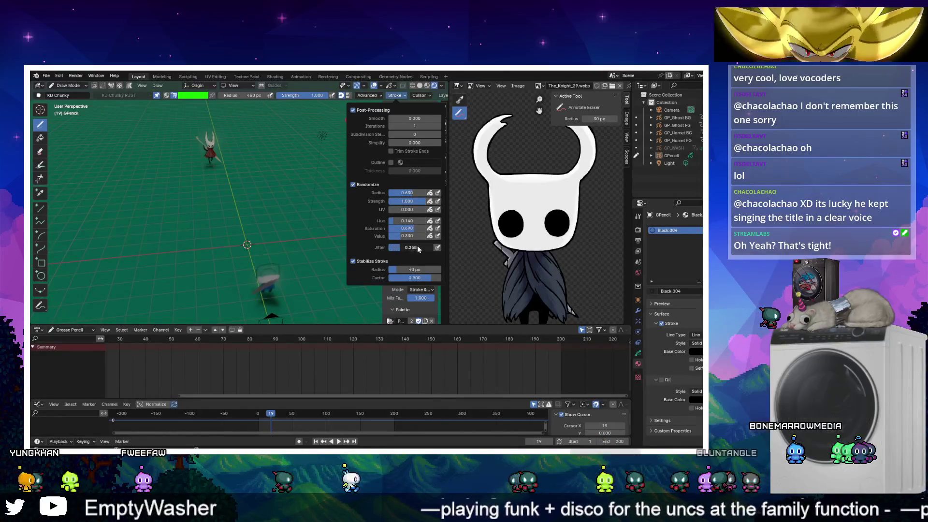
pyautogui.moveTo(290, 217); pyautogui.dragTo(227, 210, button='middle')
pyautogui.click(700, 238)
# Check the side and top orthographic views and dab a rust test stroke
pyautogui.press('`')
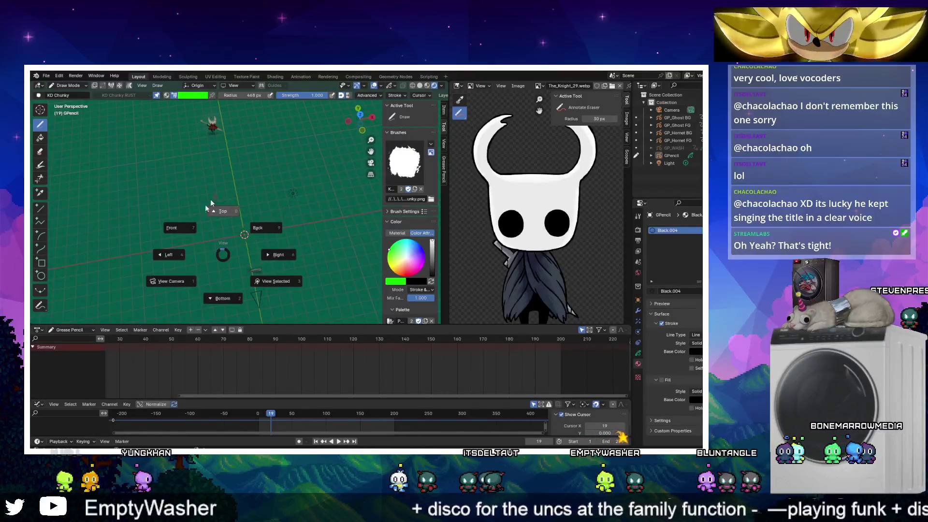
pyautogui.press('4')
pyautogui.press('`')
pyautogui.press('8')
pyautogui.click(188, 189)
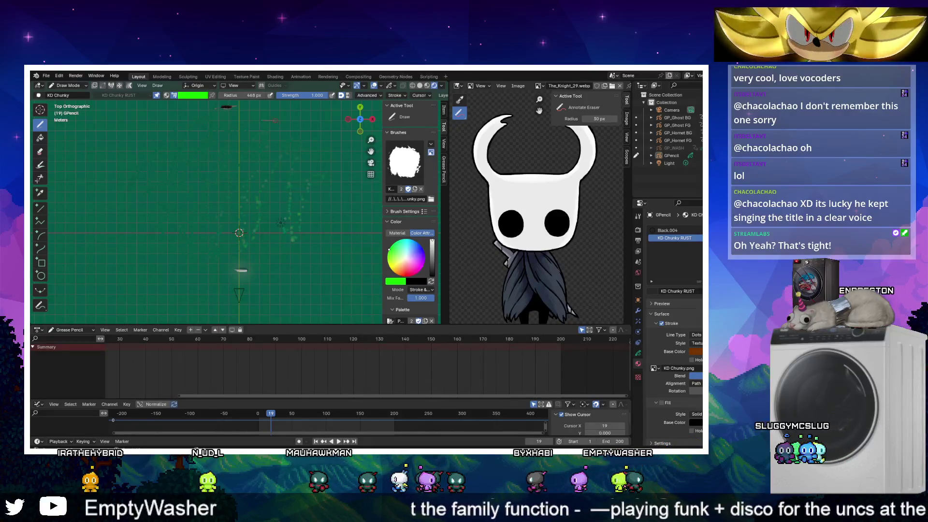
# Look through the scene camera and switch from drawing to object editing
pyautogui.press('`')
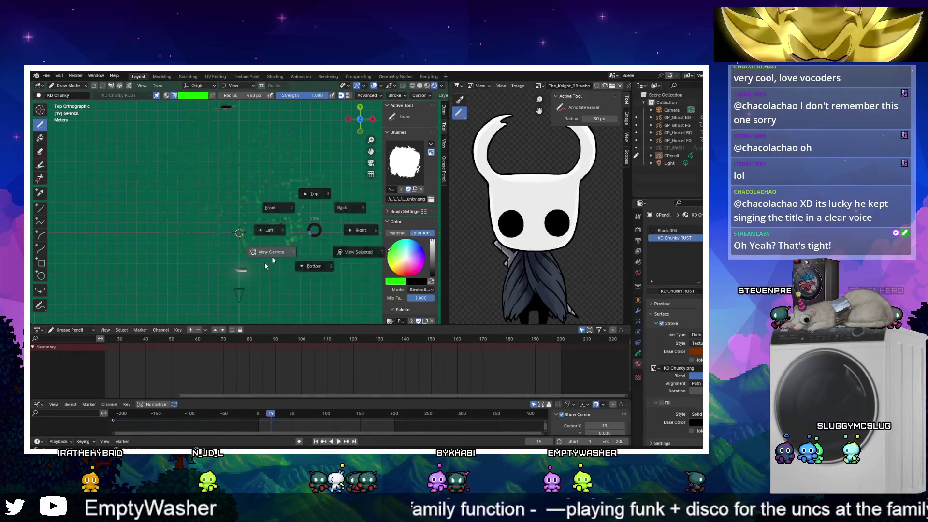
pyautogui.press('1')
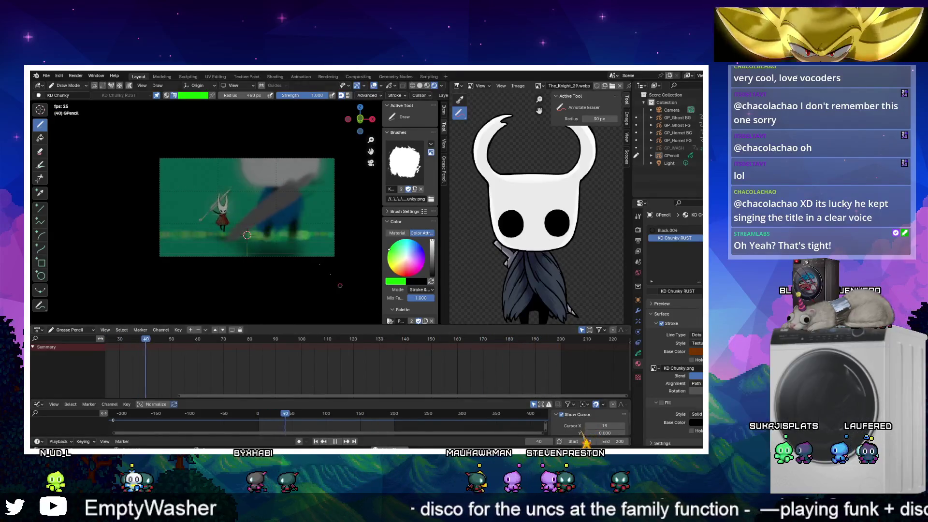
pyautogui.hotkey('ctrl', 'Tab')
# Rotate the GPencil stroke object around the Z axis
pyautogui.click(263, 241)
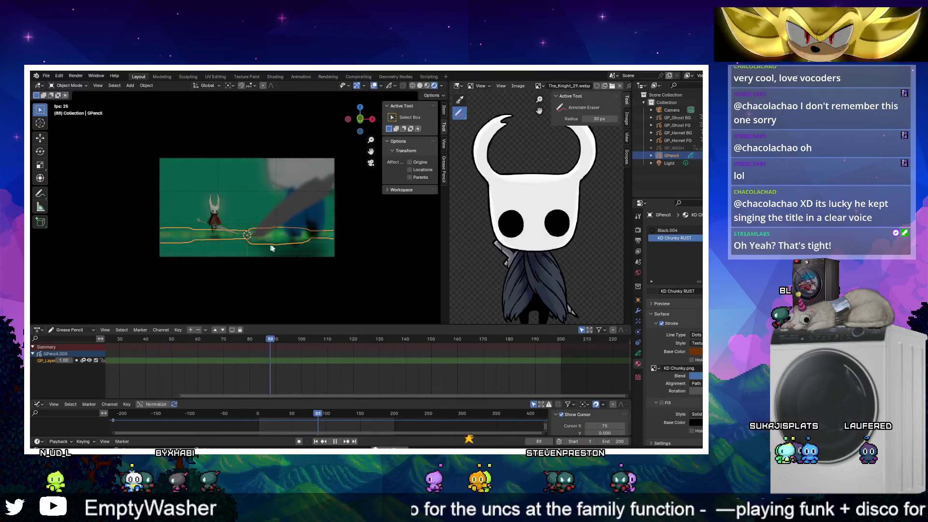
pyautogui.press('r')
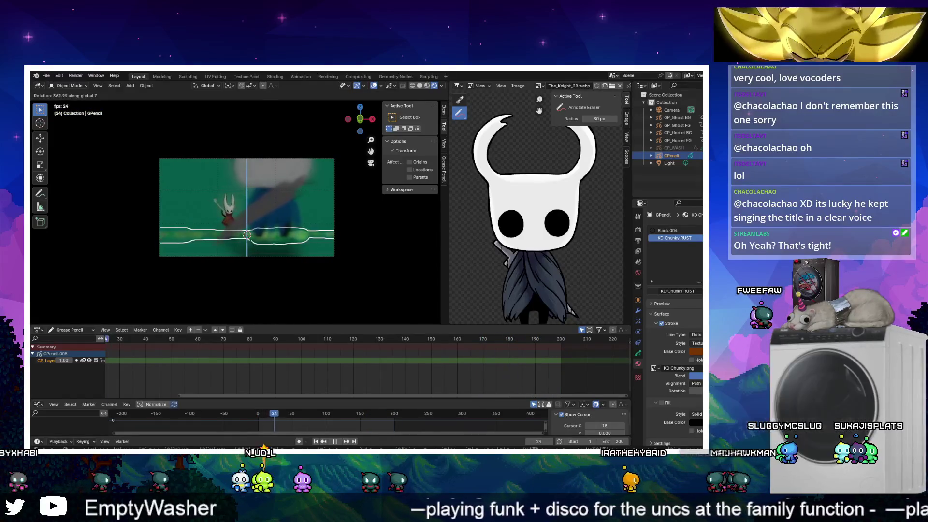
pyautogui.click(340, 424)
# Stop playback, deselect the object, and rewind to frame 0 with the full range shown
pyautogui.press('space')
pyautogui.click(281, 280)
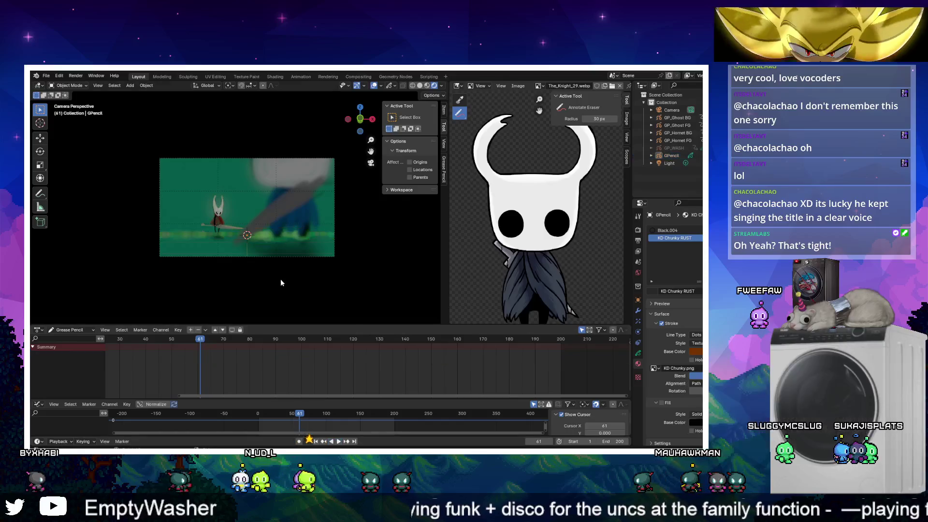
pyautogui.moveTo(299, 413); pyautogui.dragTo(257, 413)
pyautogui.press('Home')
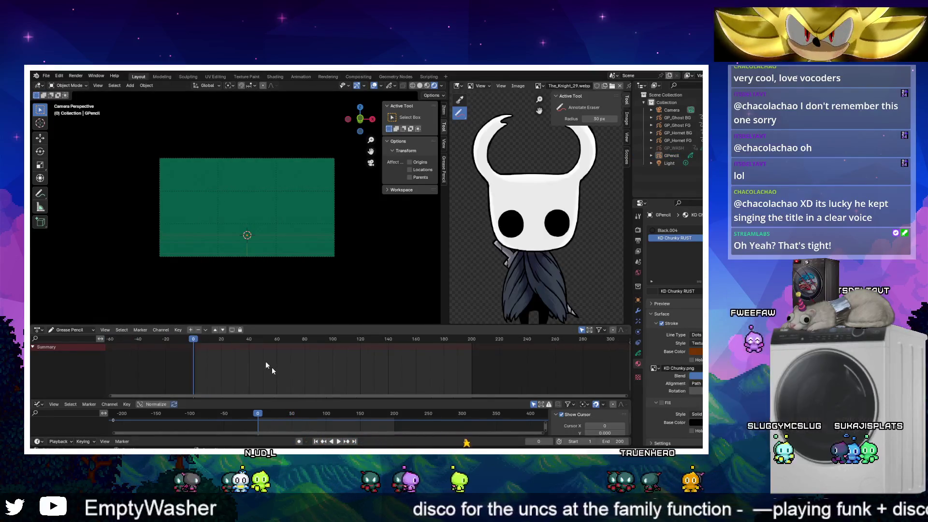
# Select the green swoosh at frame 1 and show its Object transform properties
pyautogui.scroll(3, 265, 260)
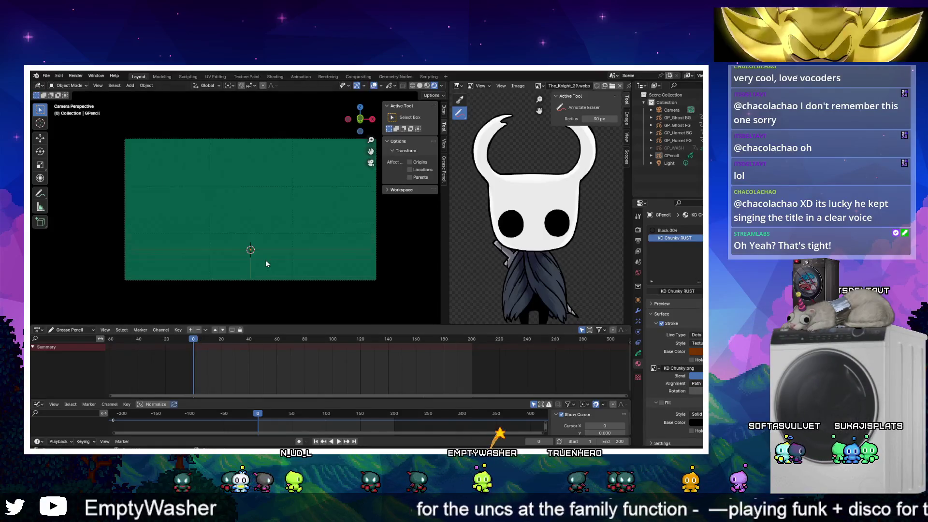
pyautogui.press('space')
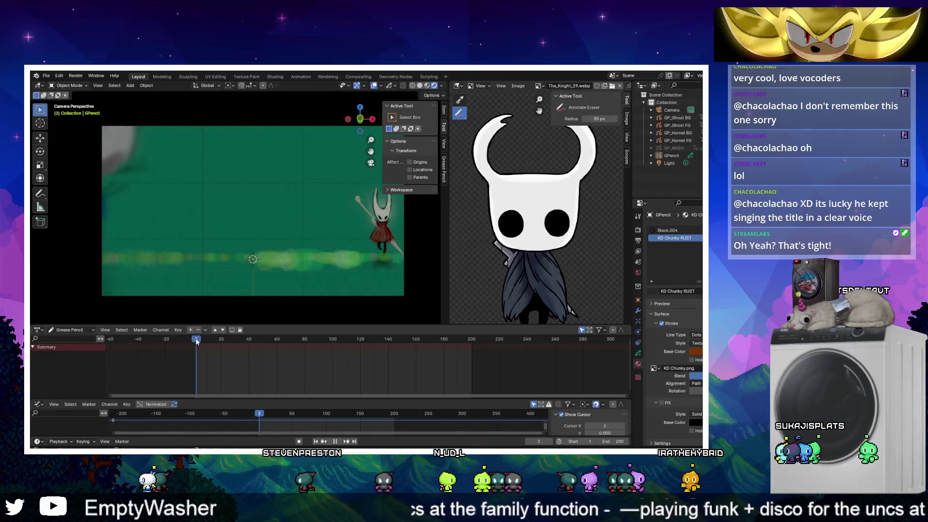
pyautogui.moveTo(196, 341); pyautogui.dragTo(195, 341)
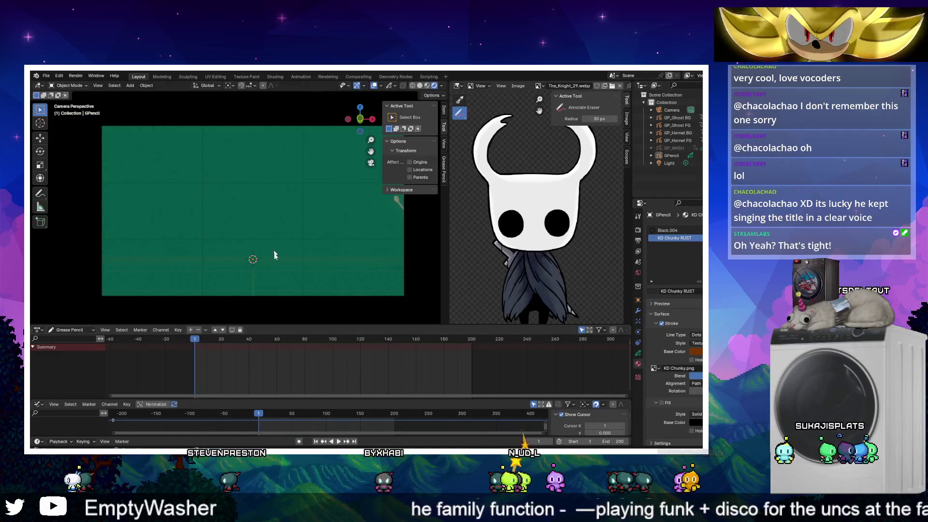
pyautogui.click(283, 262)
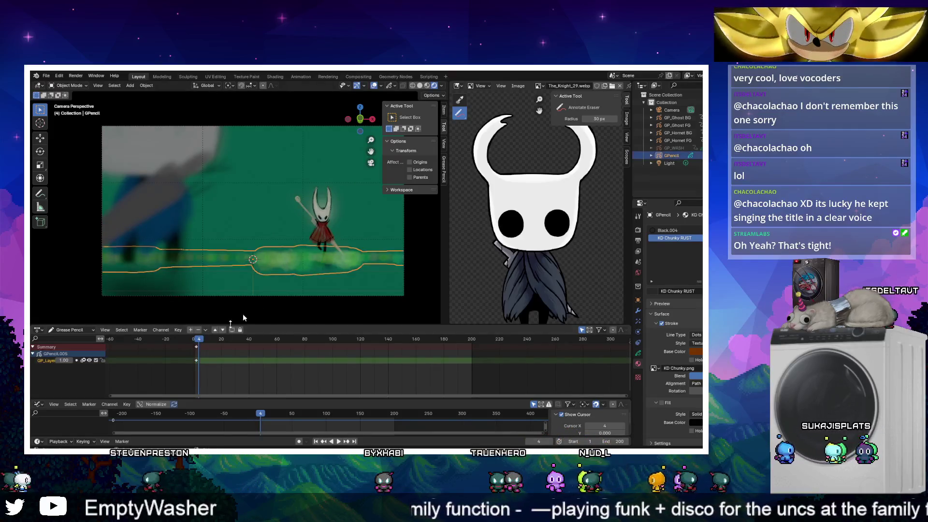
pyautogui.hotkey('shift', 'Left')
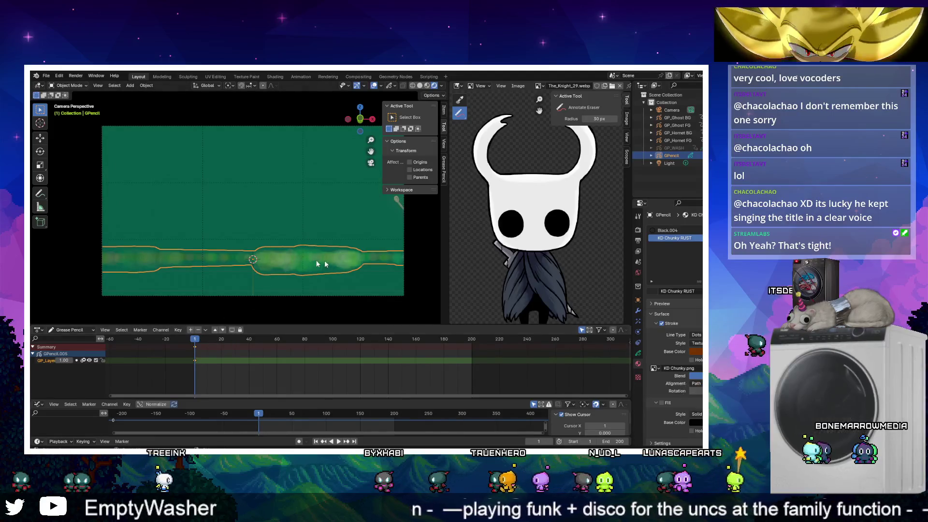
pyautogui.click(637, 300)
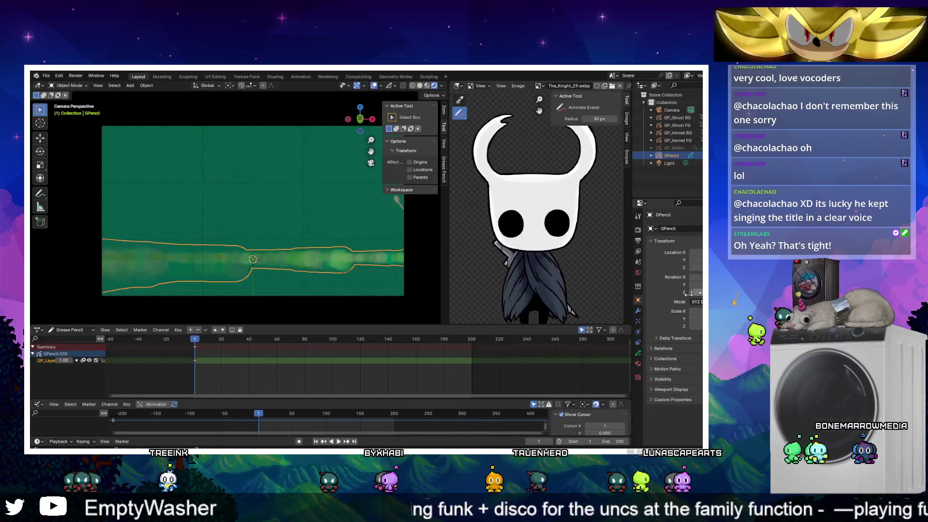
# Keyframe the swoosh's rotation at frame 1 and preview the animation
pyautogui.press('i')
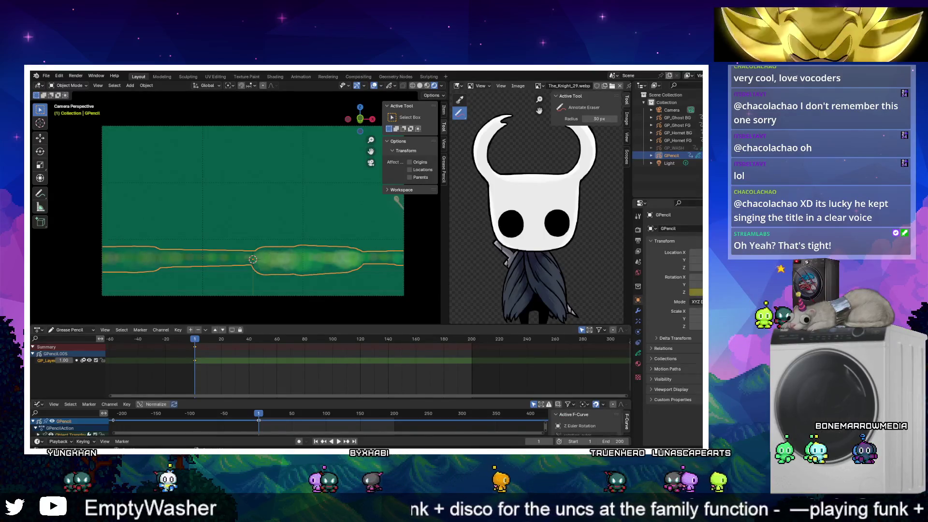
pyautogui.moveTo(196, 341); pyautogui.dragTo(304, 338)
pyautogui.moveTo(319, 337)
pyautogui.mouseDown()
pyautogui.moveTo(194, 333)
pyautogui.moveTo(222, 335)
pyautogui.mouseUp()
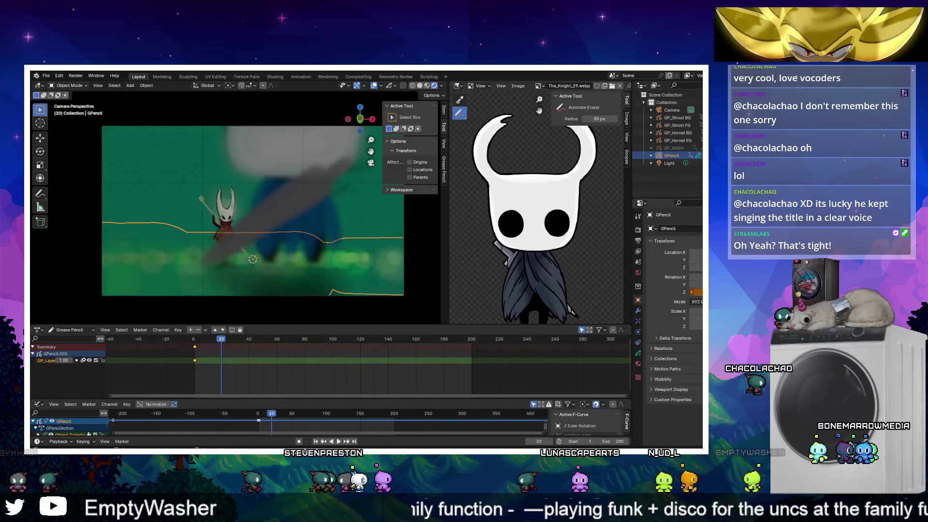
pyautogui.press('space')
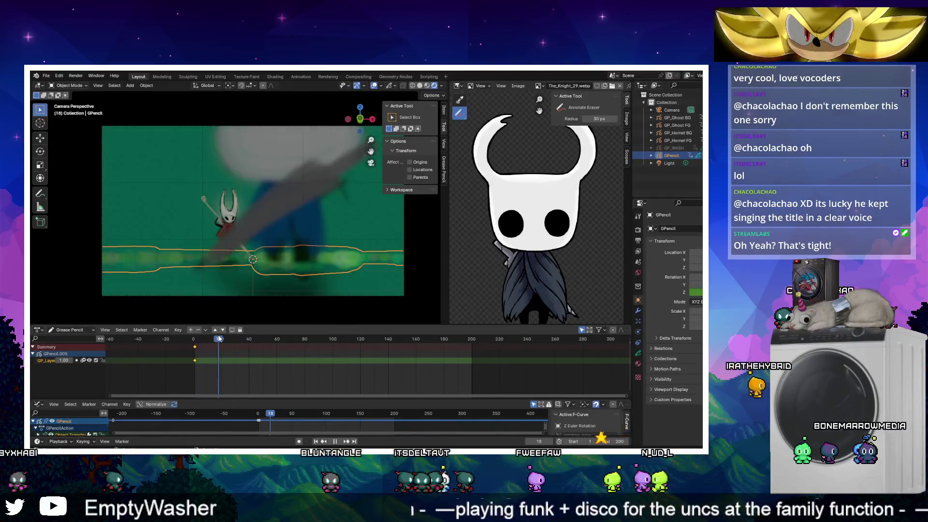
pyautogui.press('Escape')
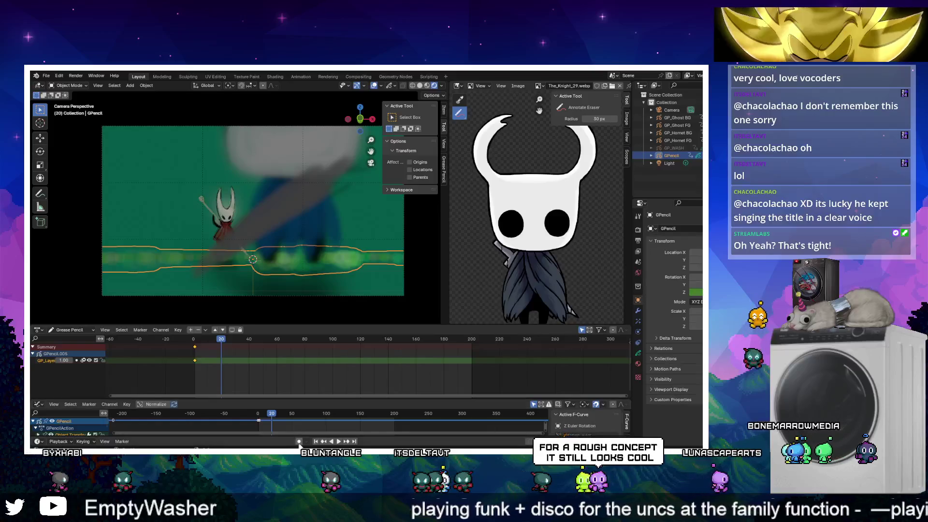
# Enable auto keying and key a slight swoosh tilt at frame 81
pyautogui.click(299, 442)
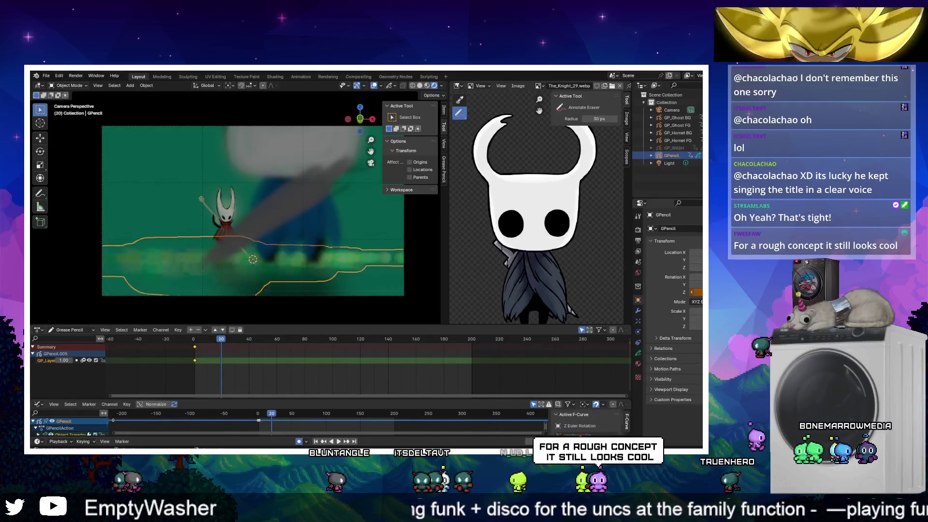
pyautogui.press('space')
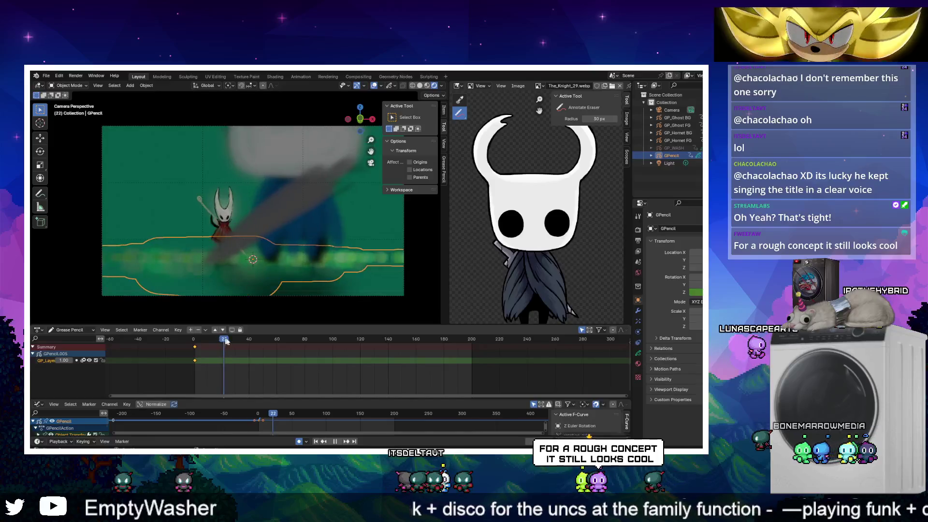
pyautogui.moveTo(267, 341); pyautogui.dragTo(304, 341)
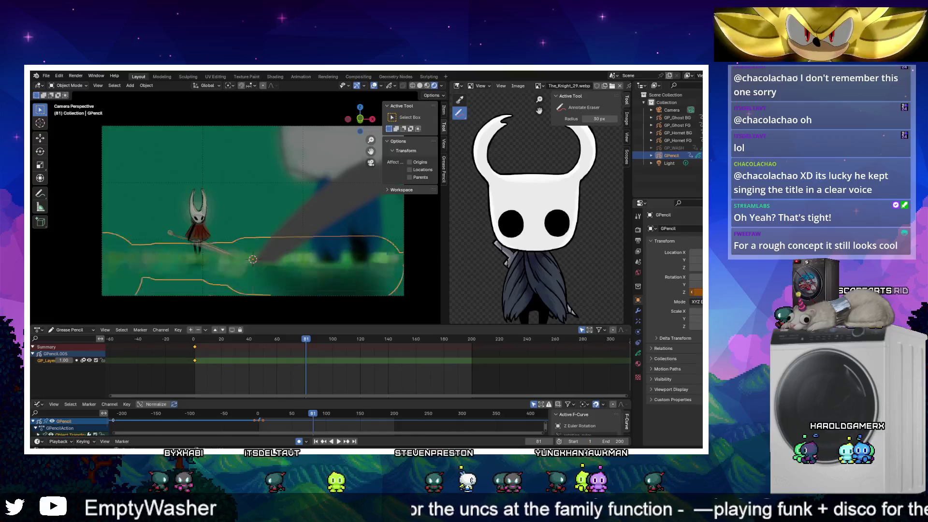
pyautogui.click(396, 362)
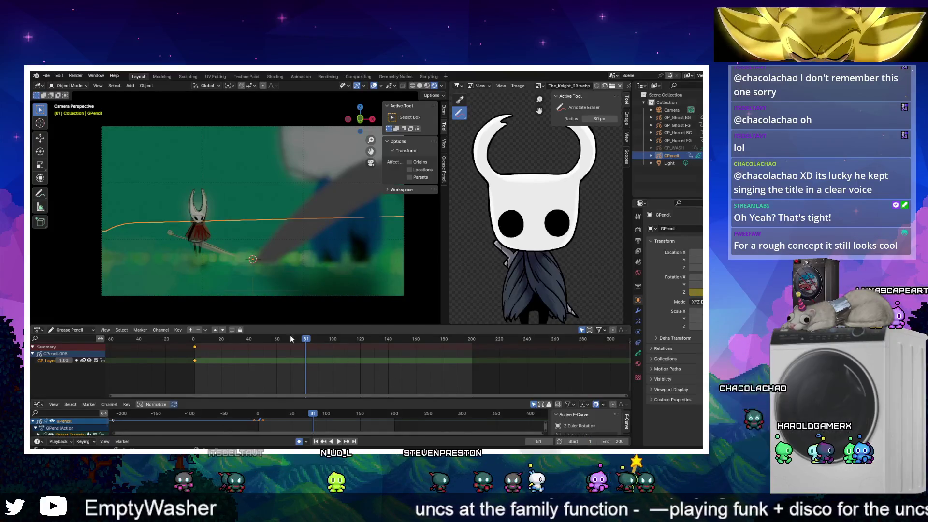
# Replay from around frame 72 and stop at frame 81 to review the tilt
pyautogui.moveTo(306, 339)
pyautogui.mouseDown()
pyautogui.moveTo(188, 338)
pyautogui.moveTo(346, 337)
pyautogui.mouseUp()
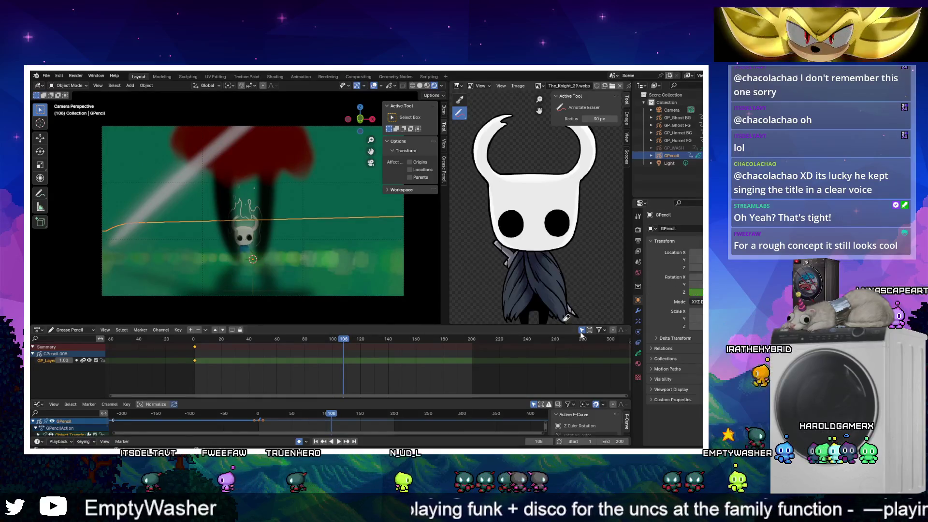
pyautogui.click(292, 339)
pyautogui.press('space')
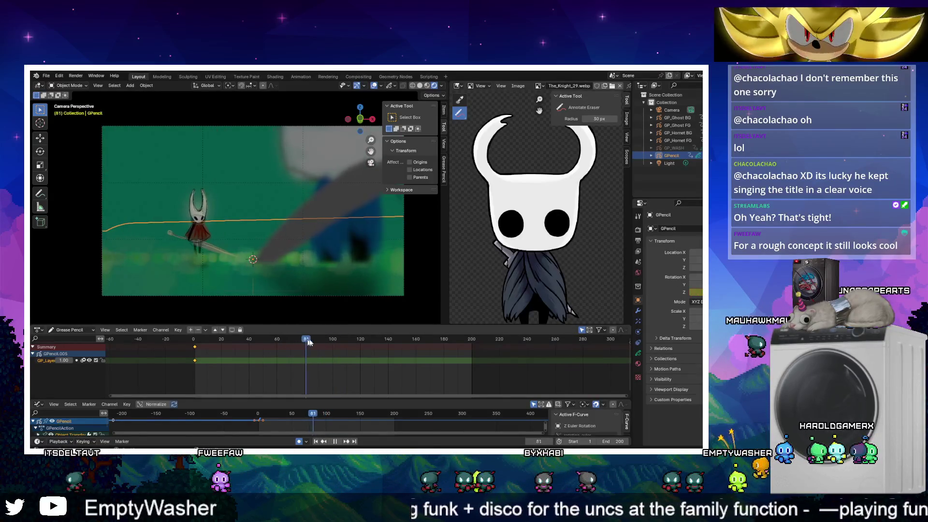
pyautogui.moveTo(292, 342); pyautogui.dragTo(289, 341)
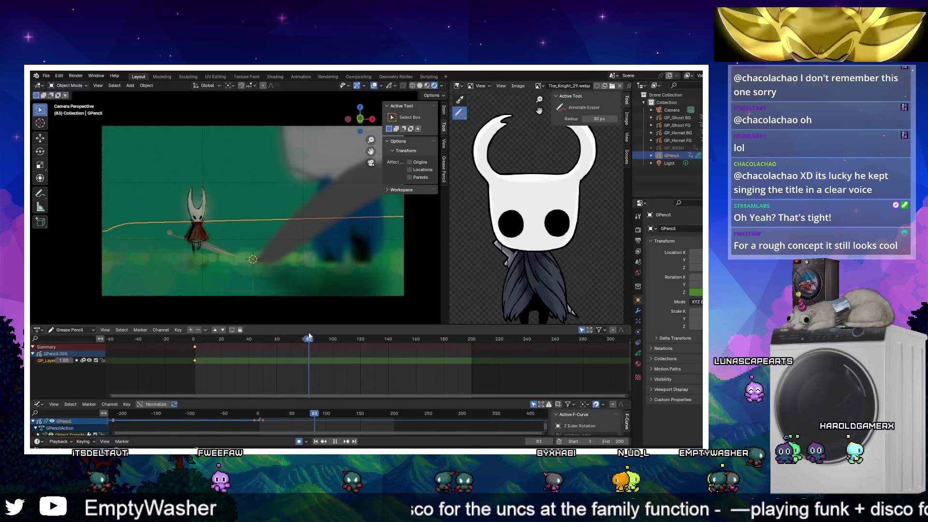
pyautogui.press('space')
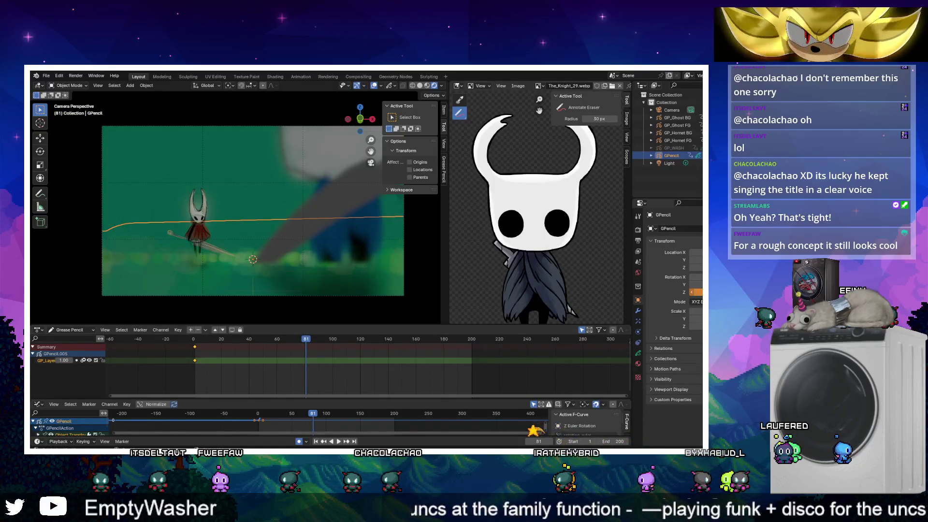
pyautogui.rightClick(695, 293)
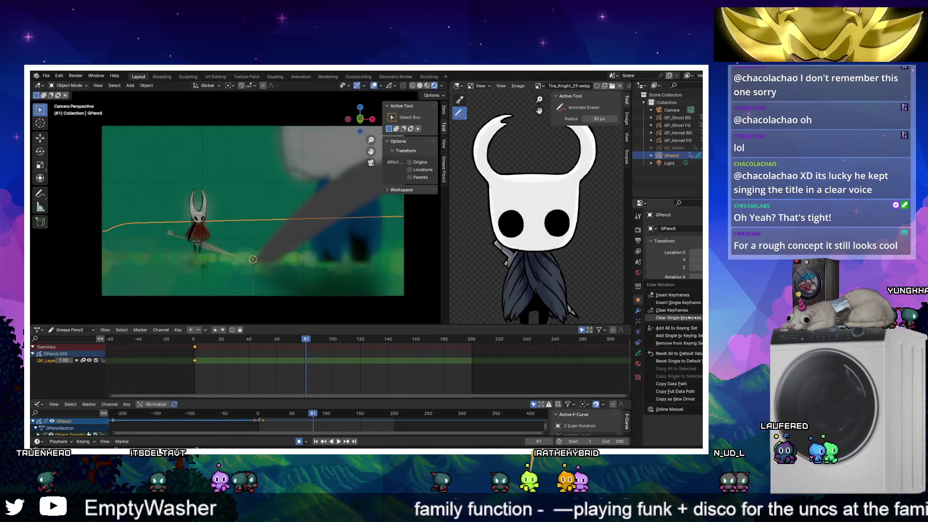
# Clear the swoosh's rotation keyframe at frame 81 and replay the animation
pyautogui.click(693, 318)
pyautogui.press('space')
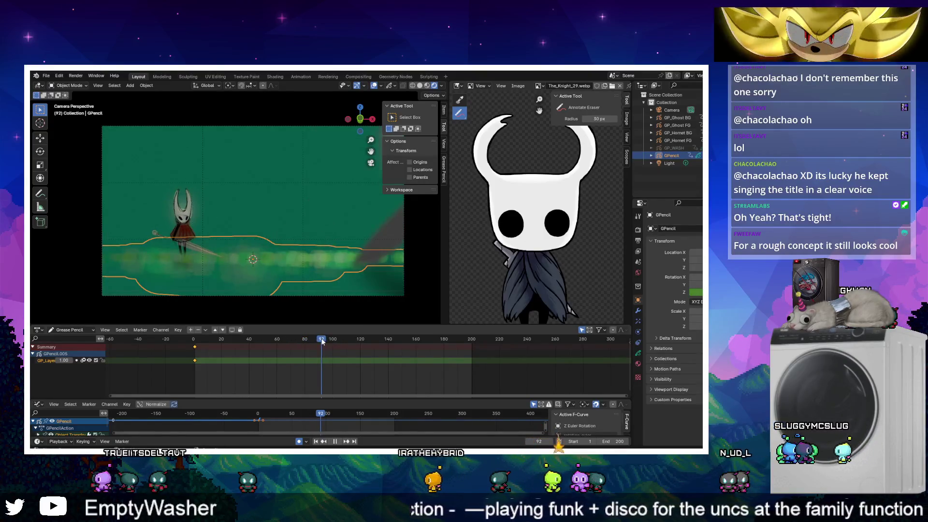
pyautogui.moveTo(321, 342); pyautogui.dragTo(320, 342)
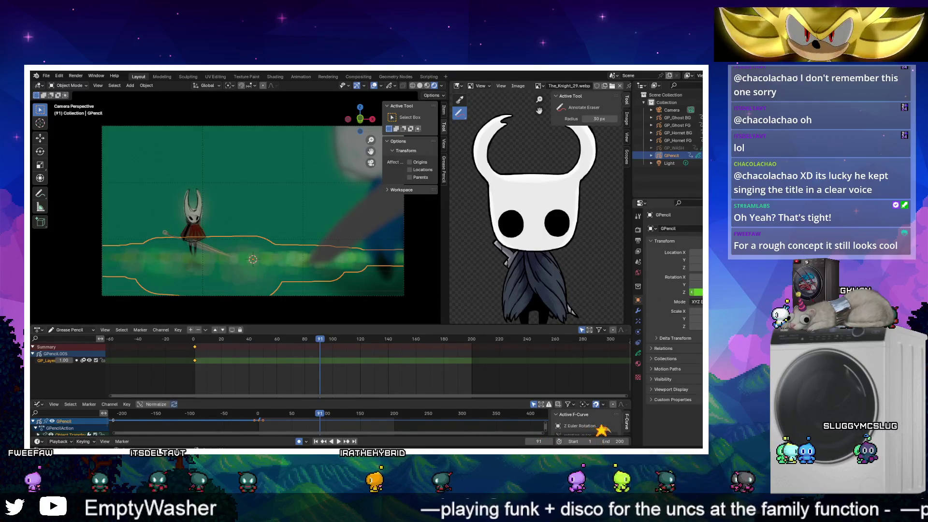
# Try a couple of new swoosh tilts during playback and discard them
pyautogui.press('r')
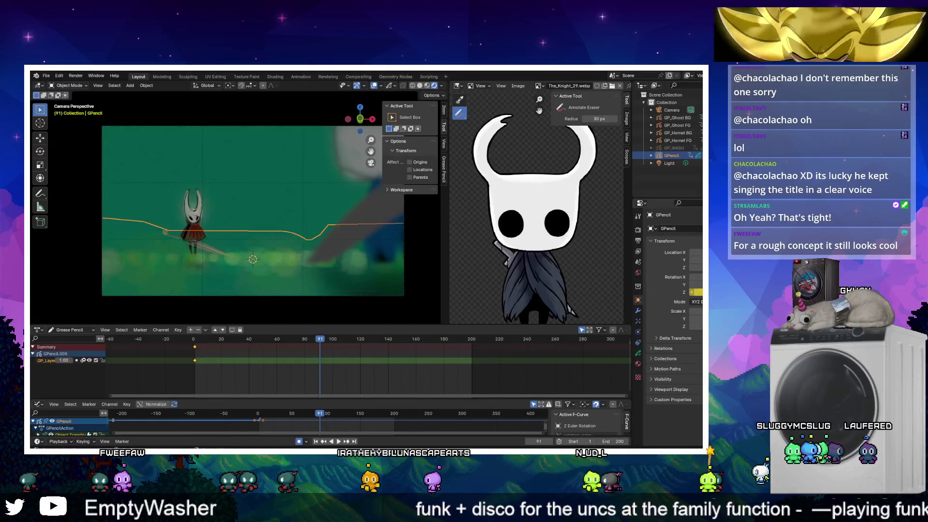
pyautogui.press('space')
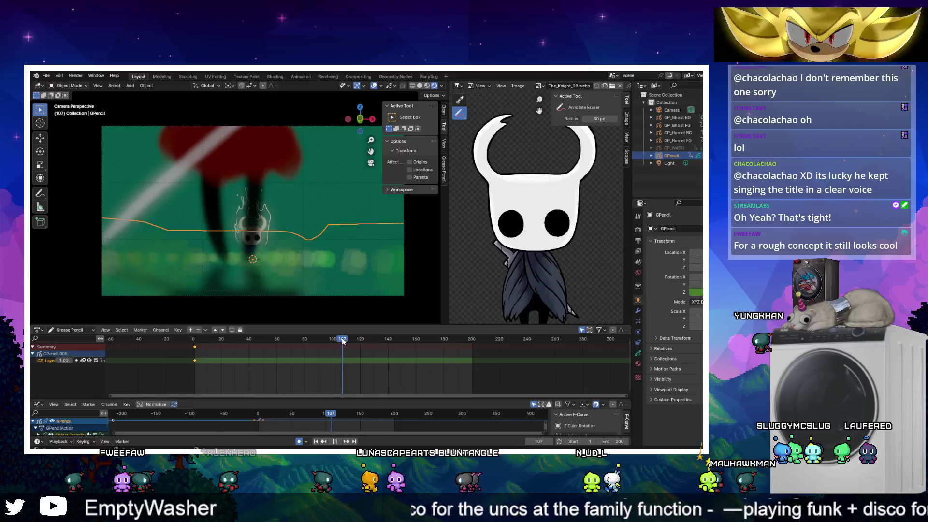
pyautogui.press('Escape')
pyautogui.press('r')
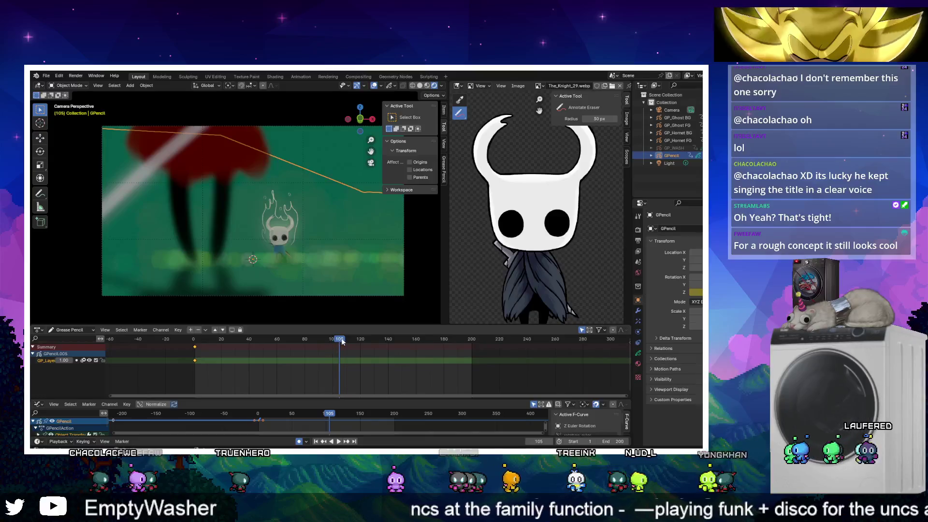
pyautogui.press('space')
pyautogui.moveTo(349, 339); pyautogui.dragTo(340, 341)
pyautogui.hotkey('ctrl', 'z')
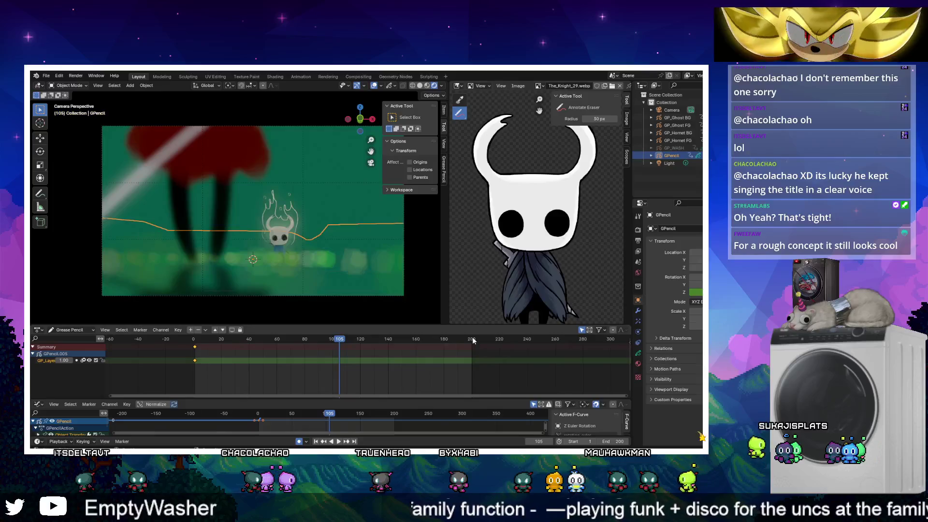
# Play and scrub through the animation around frames 130 to 158
pyautogui.press('space')
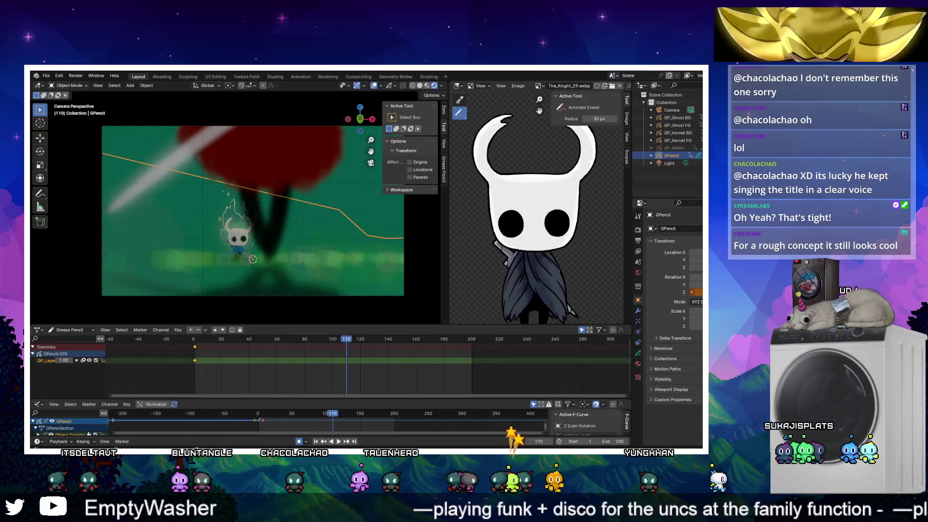
pyautogui.moveTo(347, 341)
pyautogui.mouseDown()
pyautogui.moveTo(473, 338)
pyautogui.moveTo(459, 340)
pyautogui.mouseUp()
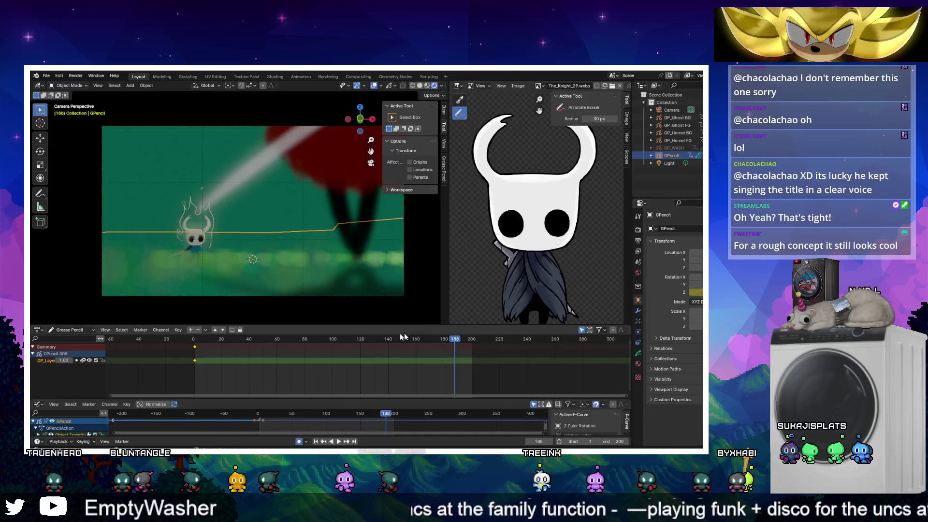
pyautogui.moveTo(450, 341)
pyautogui.mouseDown()
pyautogui.moveTo(290, 346)
pyautogui.moveTo(473, 343)
pyautogui.mouseUp()
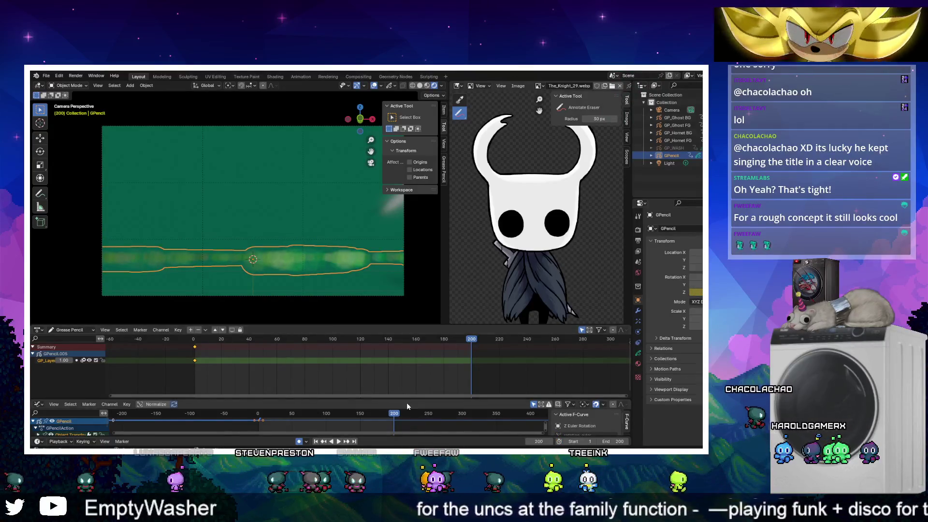
# Play the full animation from the start and dismiss the McAfee expiry pop-up
pyautogui.click(338, 441)
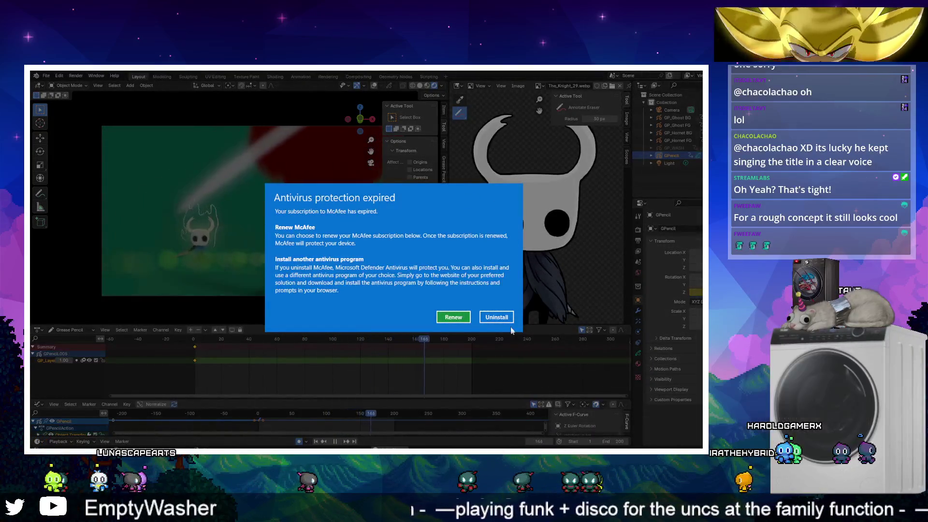
pyautogui.click(497, 316)
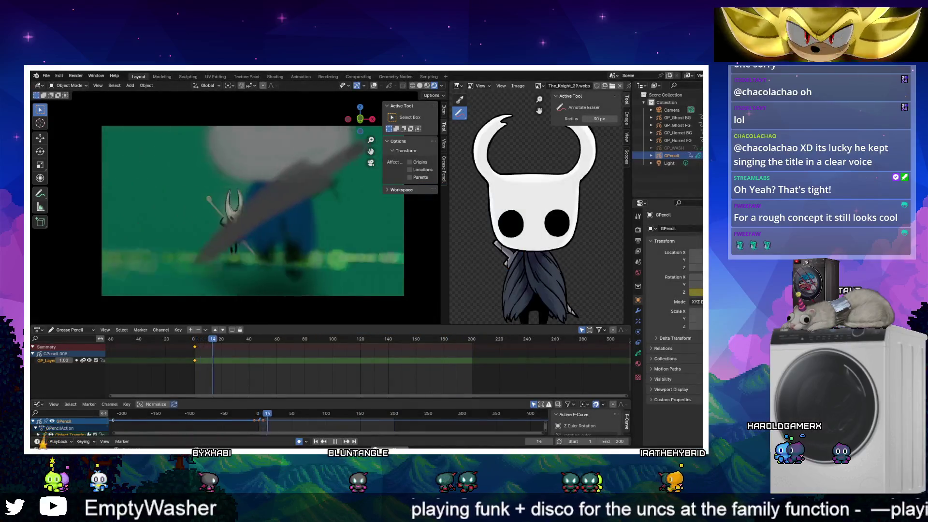
# Bring up the render Output properties
pyautogui.click(46, 76)
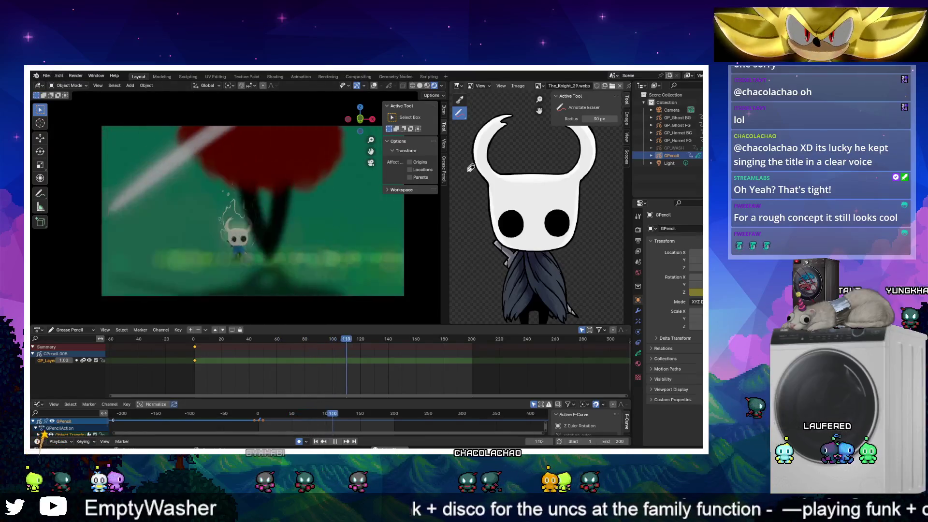
pyautogui.click(638, 230)
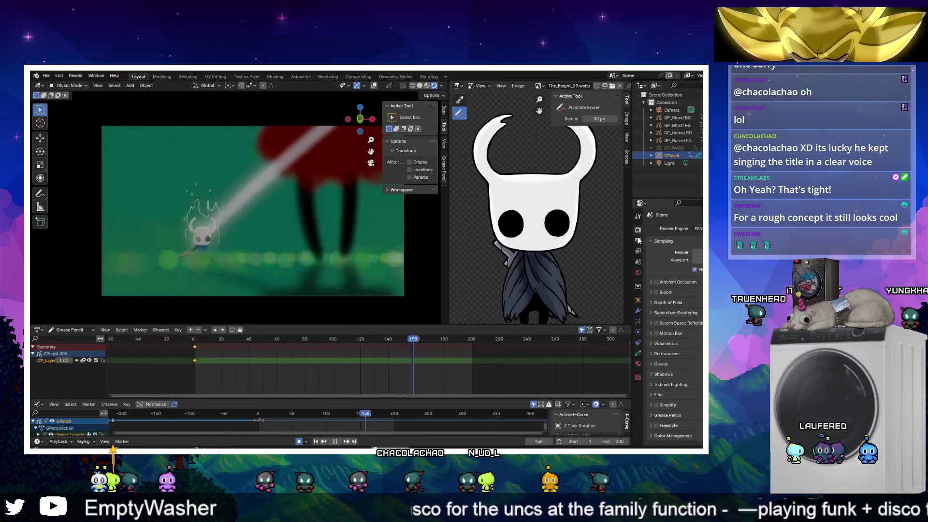
pyautogui.click(638, 240)
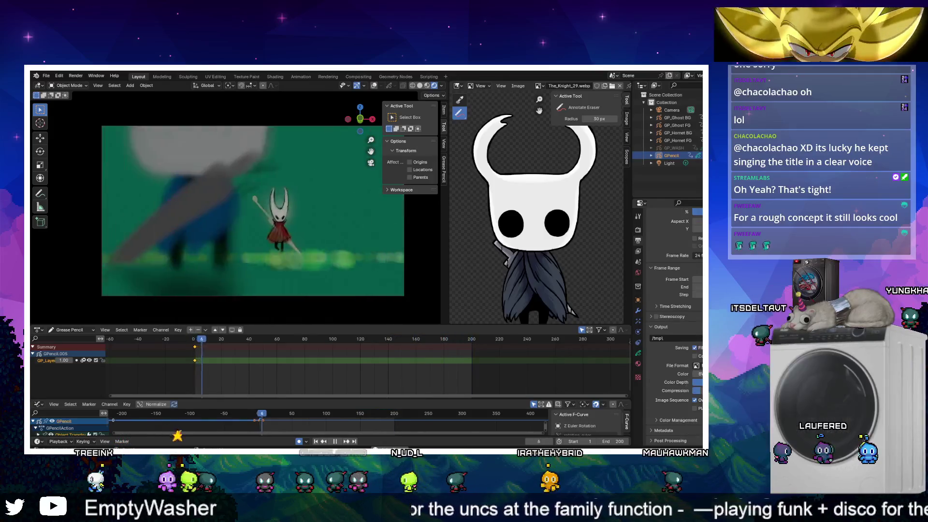
pyautogui.scroll(2, 674, 290)
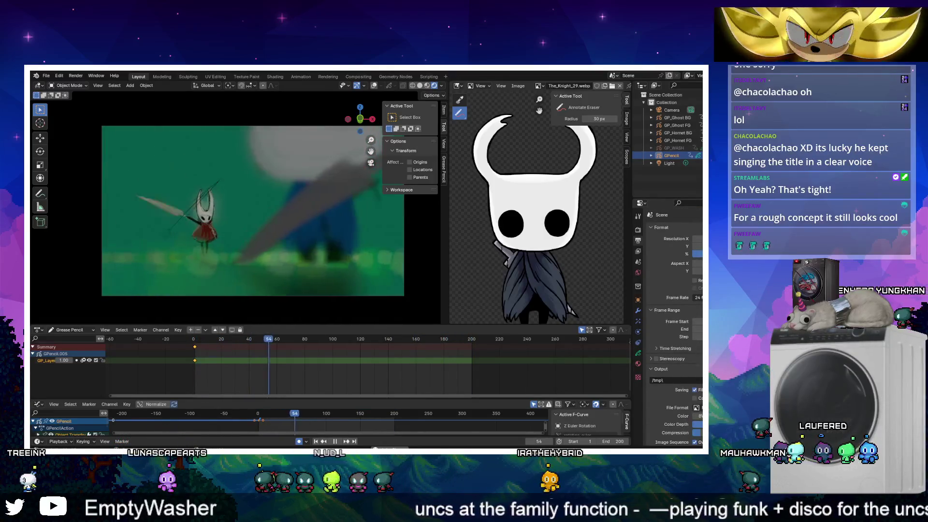
# Create a folder named hollow in C:\tmp and accept it as the output path
pyautogui.click(700, 380)
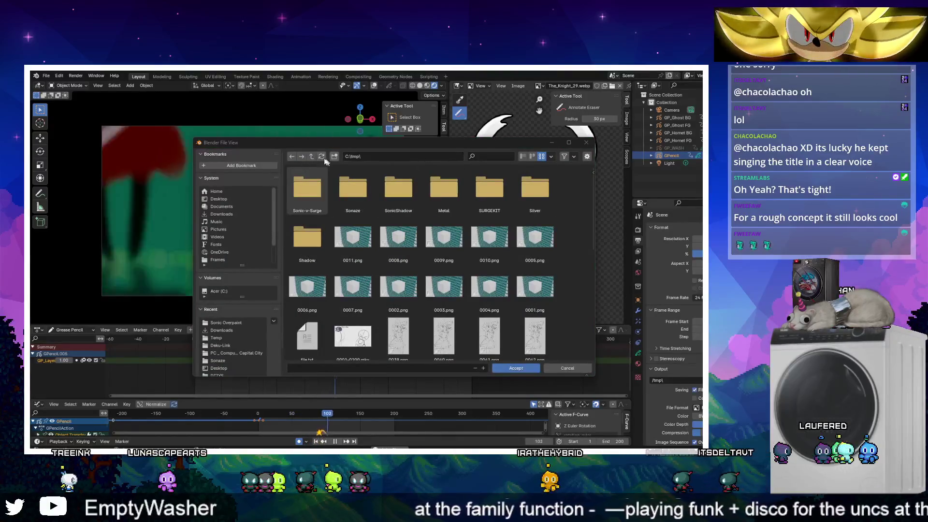
pyautogui.press('i')
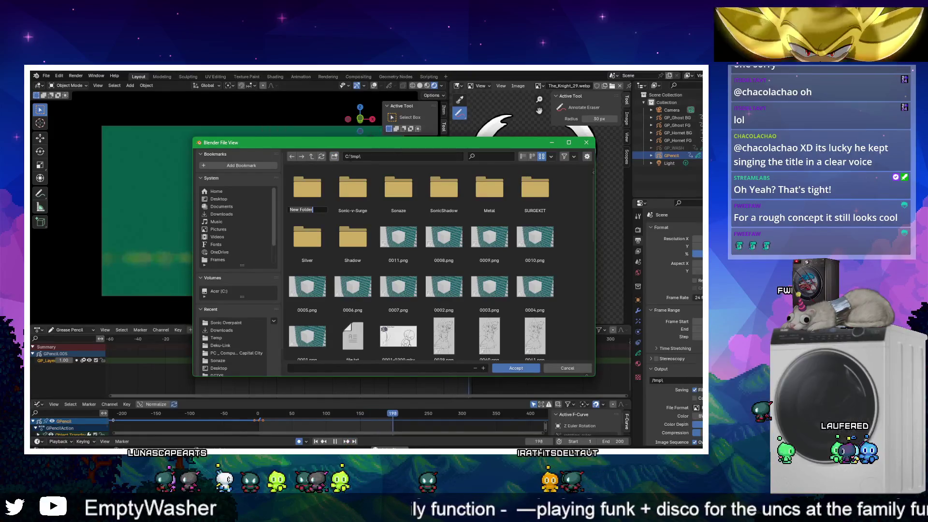
pyautogui.write('hollow')
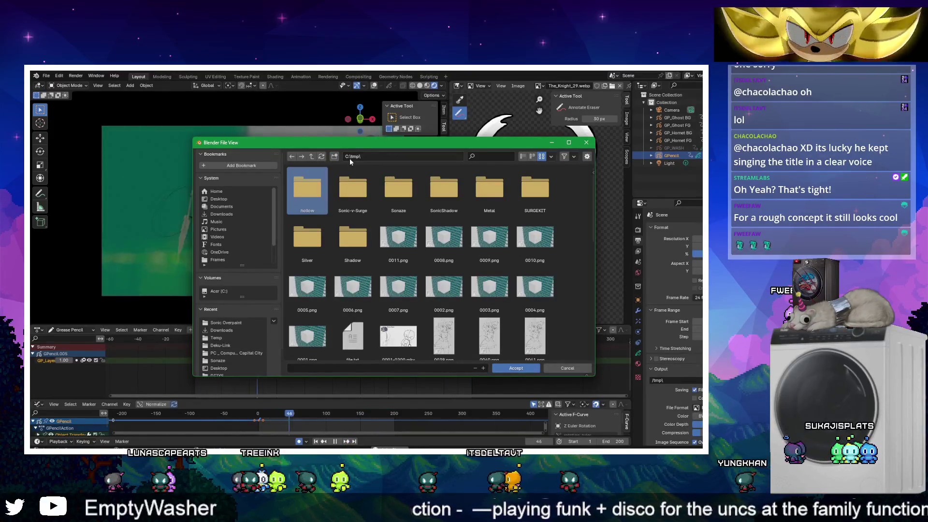
pyautogui.doubleClick(303, 190)
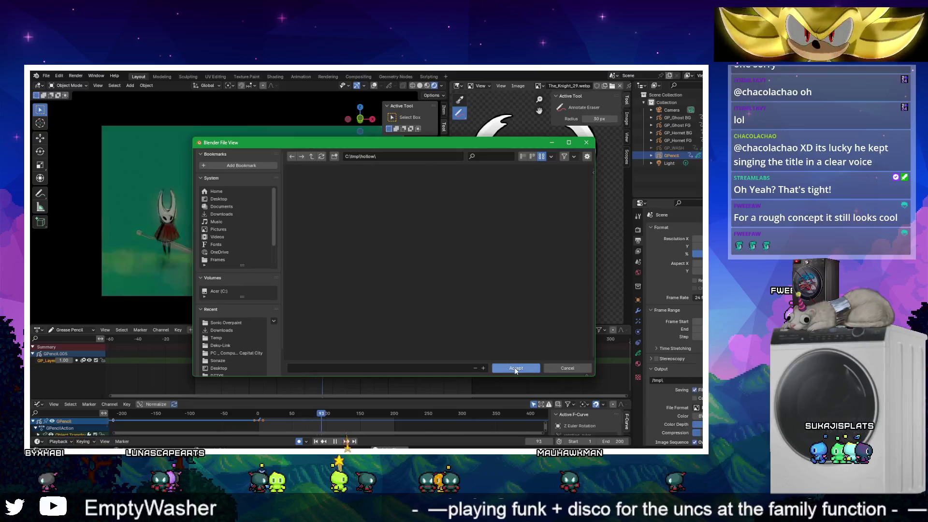
pyautogui.click(515, 368)
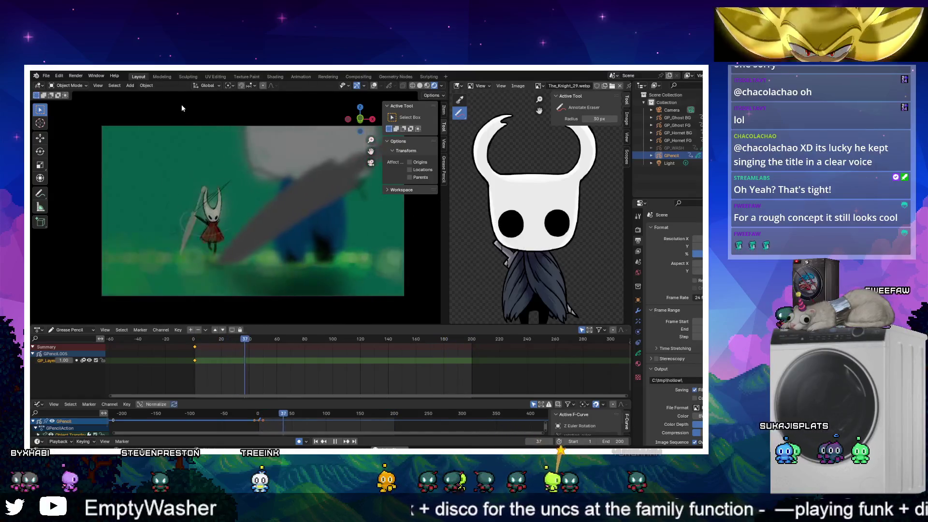
# Render a test image of frame 67, enlarge it for inspection, then close it
pyautogui.press('F12')
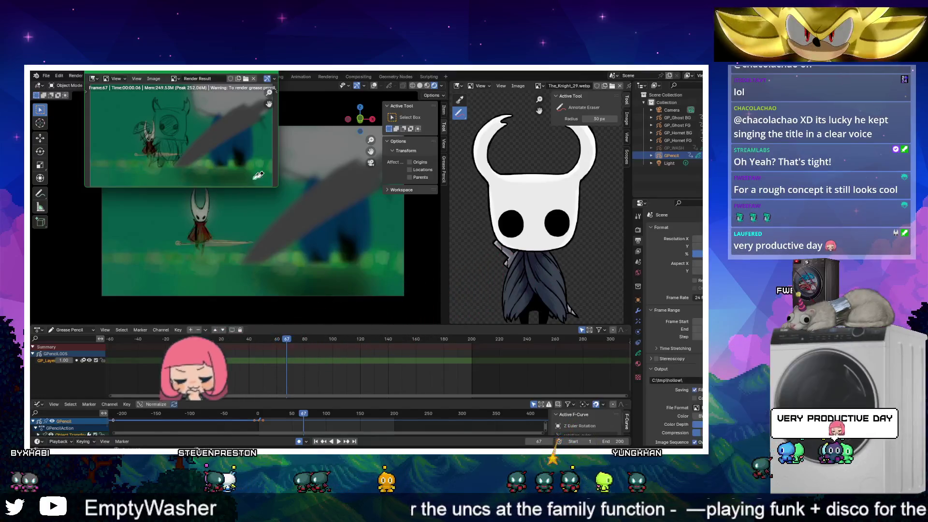
pyautogui.moveTo(285, 201); pyautogui.dragTo(406, 329)
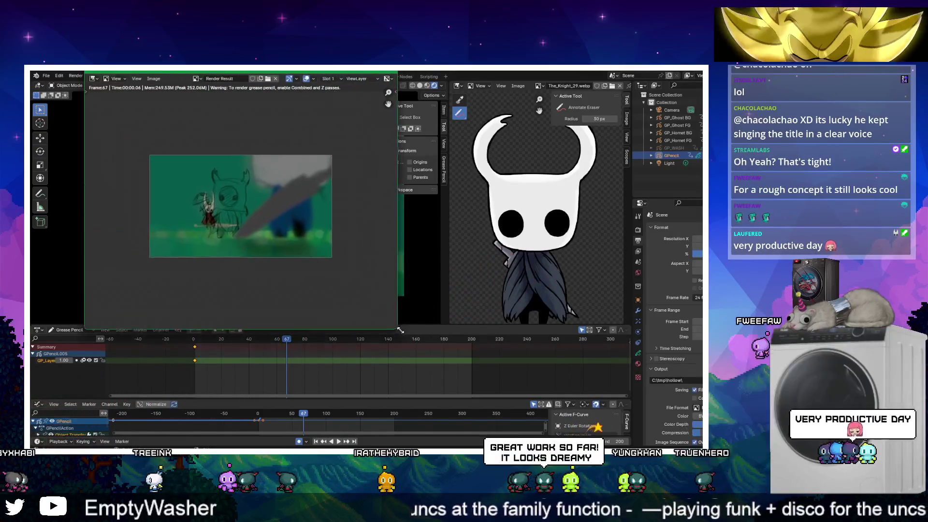
pyautogui.scroll(1, 229, 215)
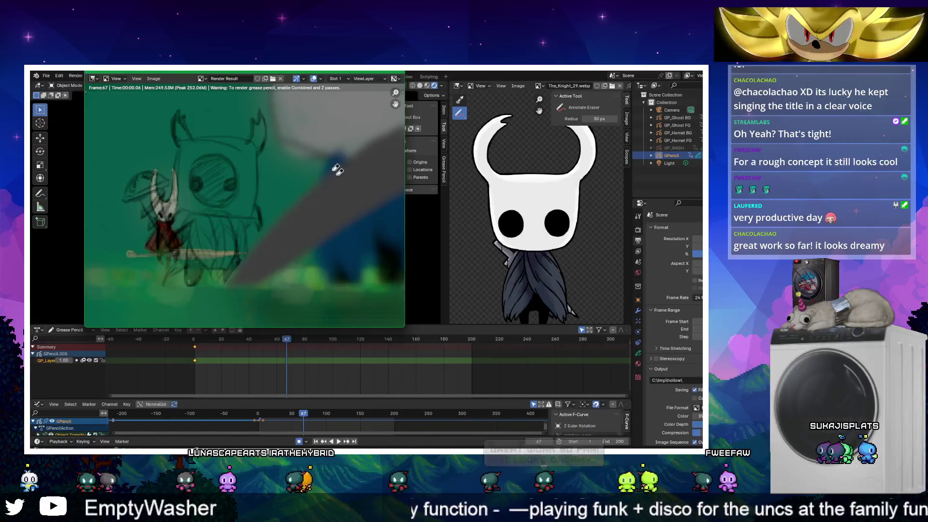
pyautogui.click(397, 73)
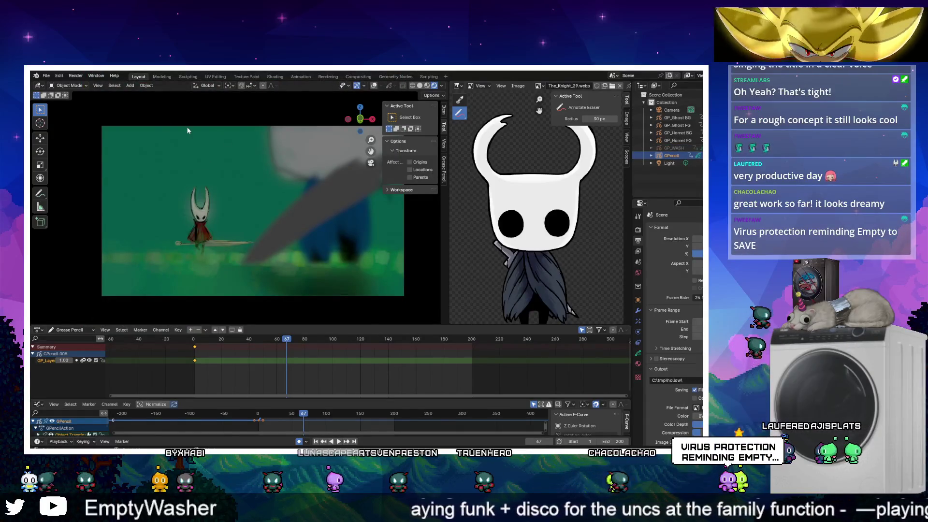
# Save the project and set the output resolution to 40%
pyautogui.click(46, 76)
pyautogui.click(56, 126)
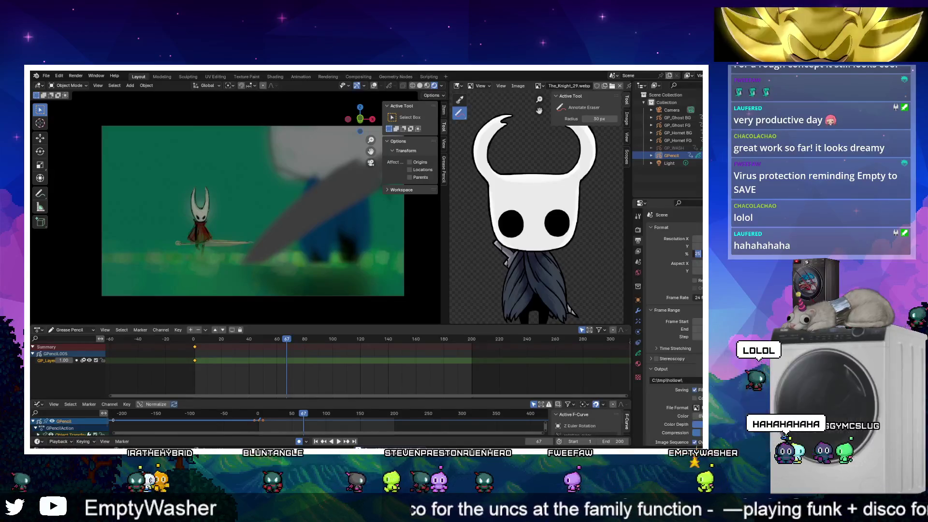
pyautogui.press('Return')
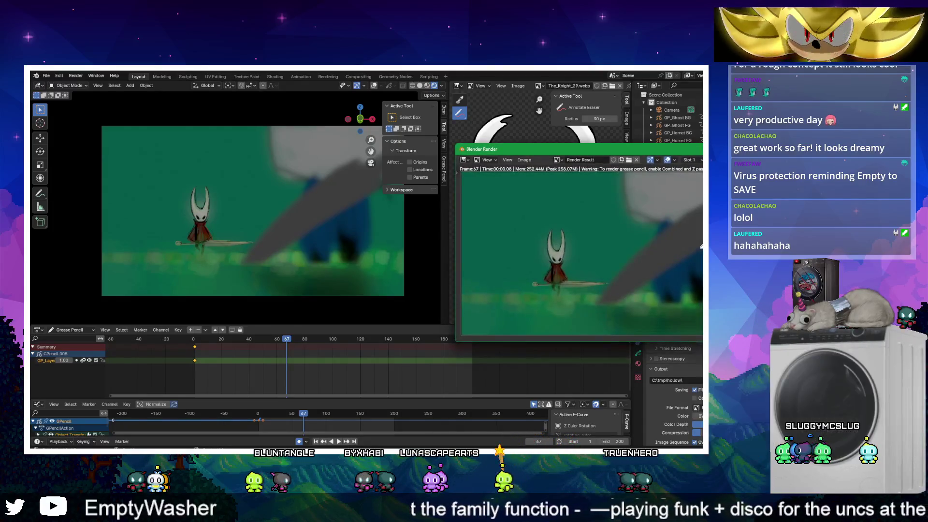
# Re-check the last render result and close the render window
pyautogui.moveTo(545, 152); pyautogui.dragTo(353, 153)
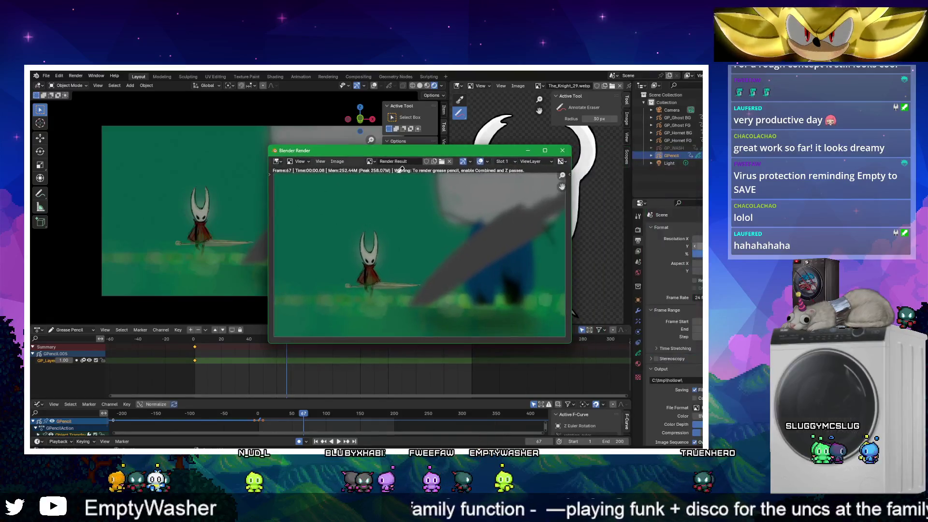
pyautogui.click(562, 151)
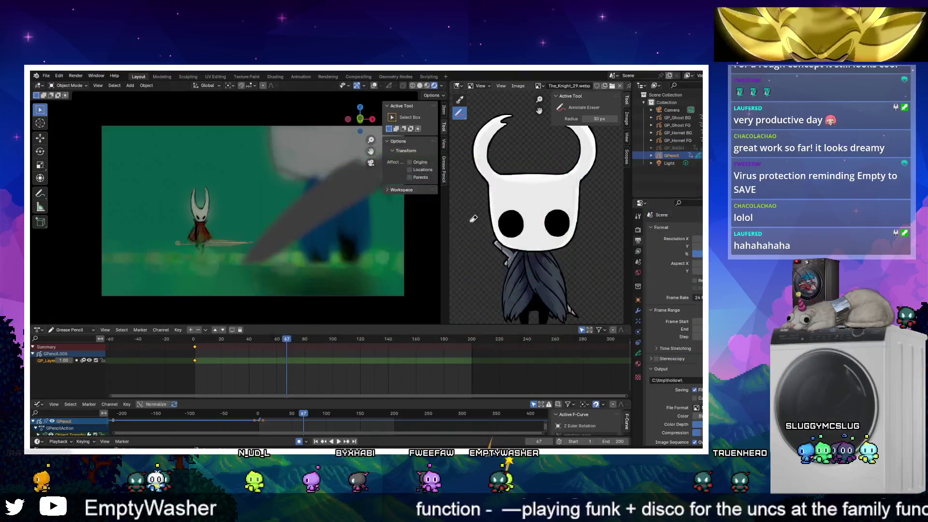
pyautogui.press('F12')
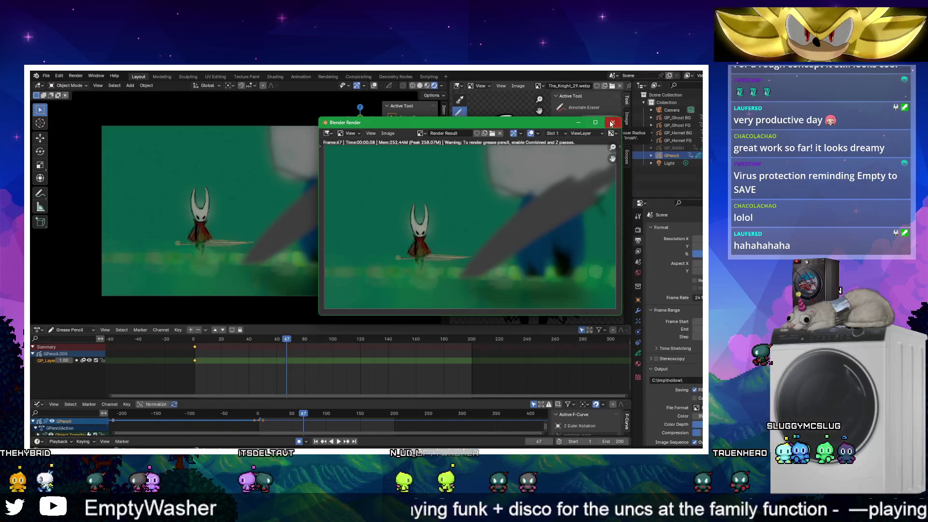
pyautogui.click(612, 122)
pyautogui.click(76, 78)
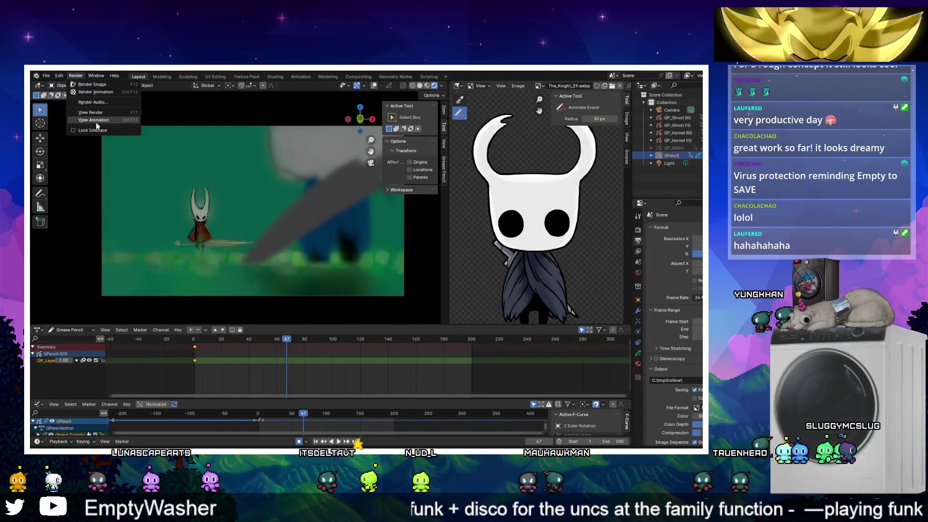
# Render all 200 animation frames to images and close the render window when finished
pyautogui.click(101, 94)
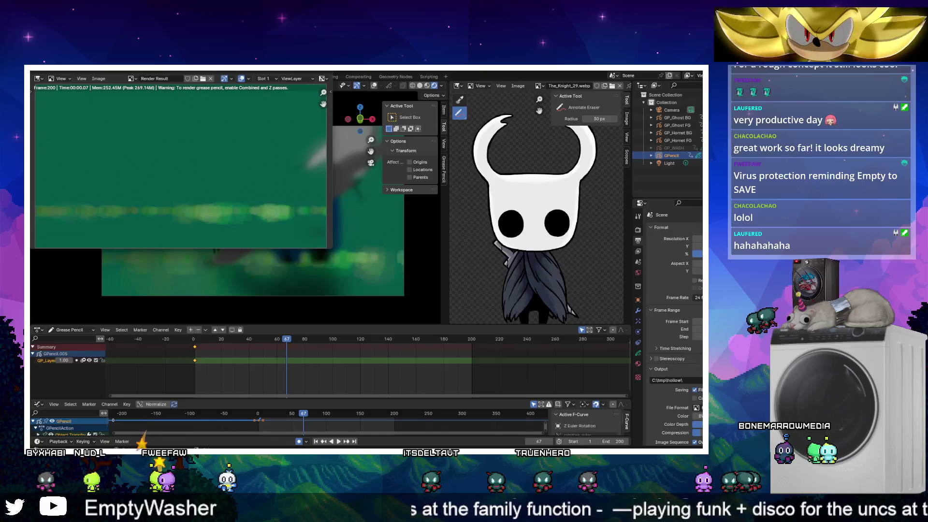
pyautogui.press('Escape')
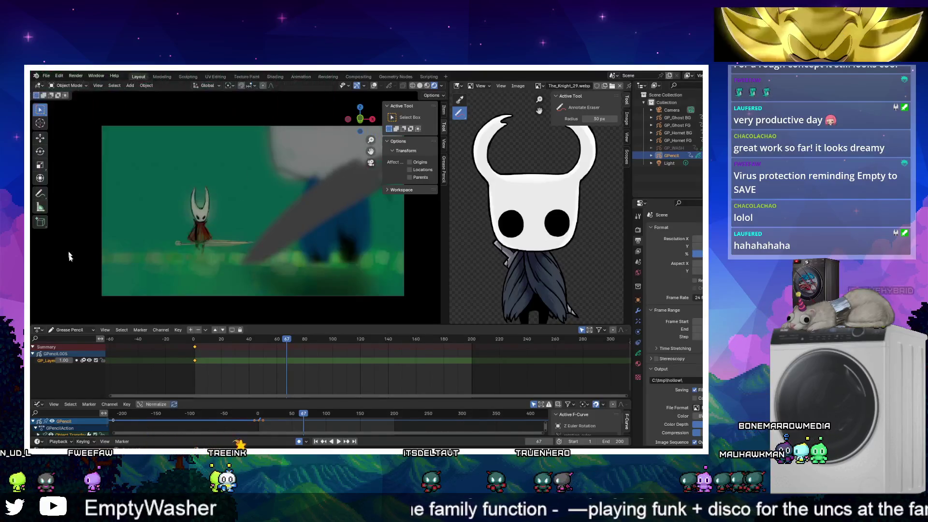
# Play the animation in the camera view, then switch to ezgif's Animated GIF Maker in Chrome
pyautogui.click(338, 441)
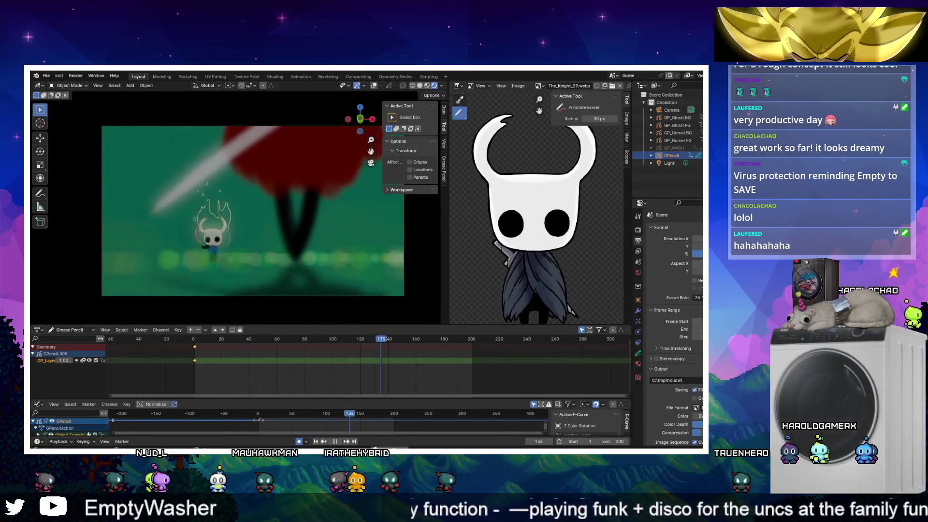
pyautogui.hotkey('alt', 'Tab')
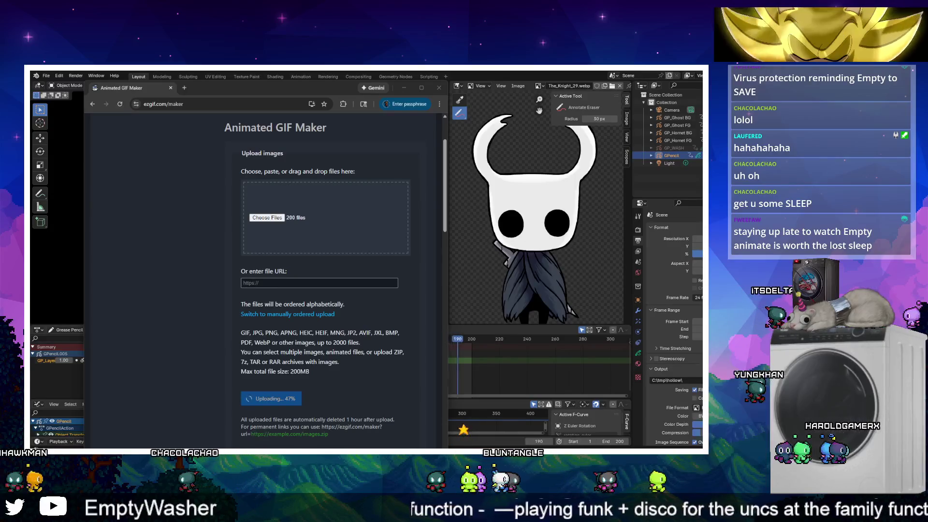
# Check the ezgif page while the 200 frames upload, then return to Blender
pyautogui.scroll(-3, 311, 252)
pyautogui.scroll(3, 180, 132)
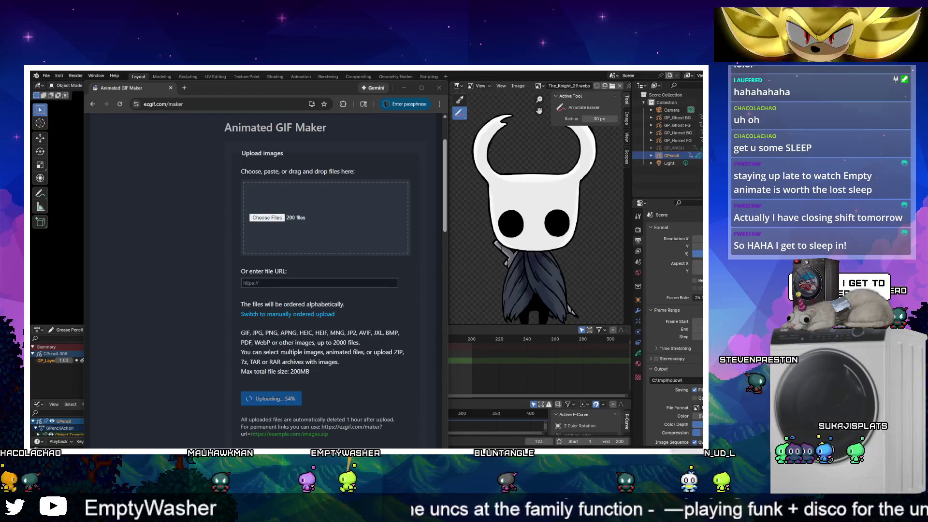
pyautogui.scroll(-1, 310, 323)
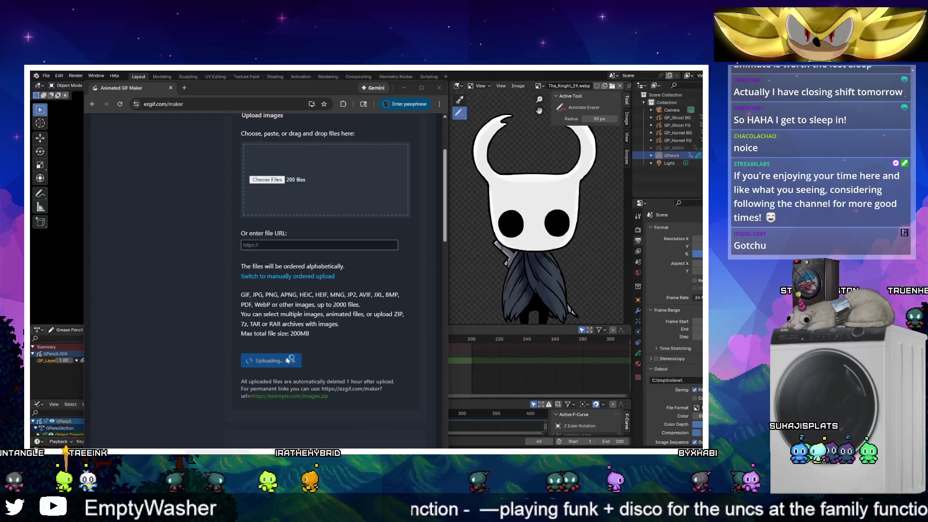
pyautogui.hotkey('alt', 'Tab')
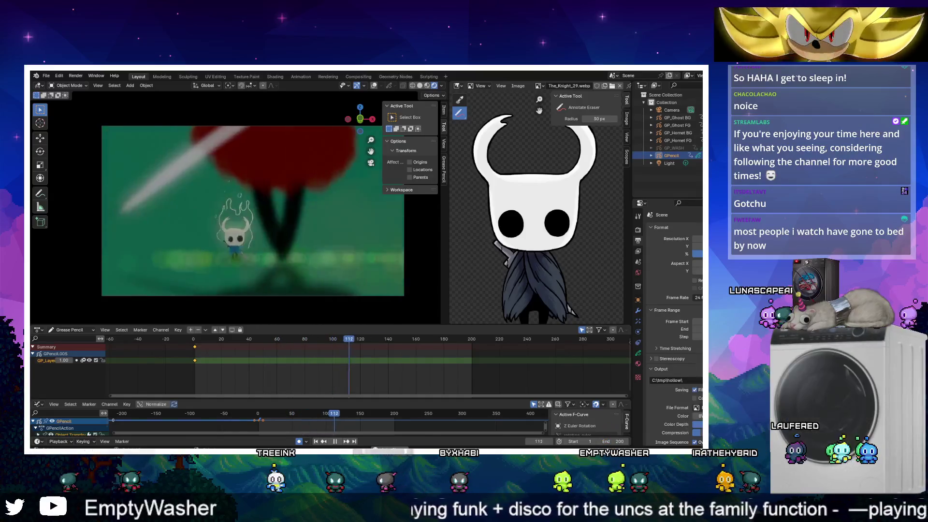
# Switch back to the browser to check the finished 200-file ezgif upload
pyautogui.hotkey('alt', 'Tab')
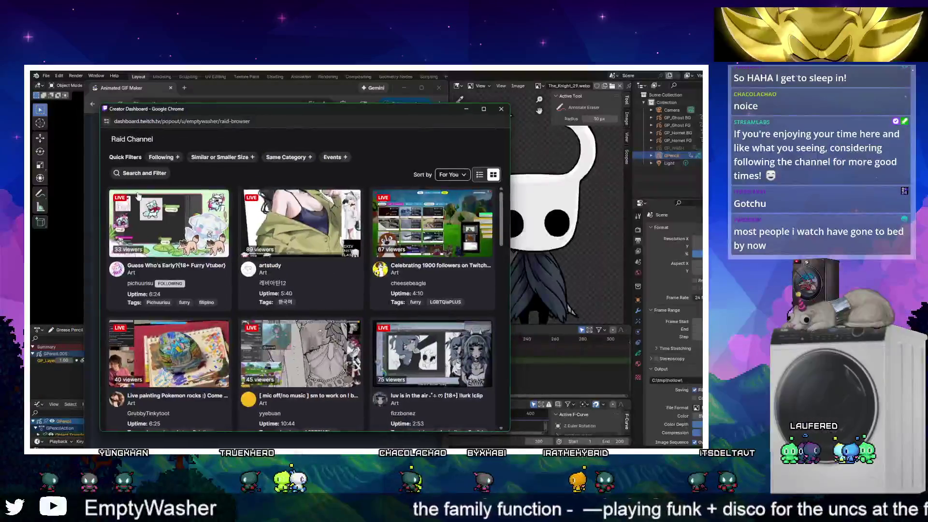
# Filter Twitch raid channels to the same Art category and browse the live streams
pyautogui.scroll(-5, 220, 220)
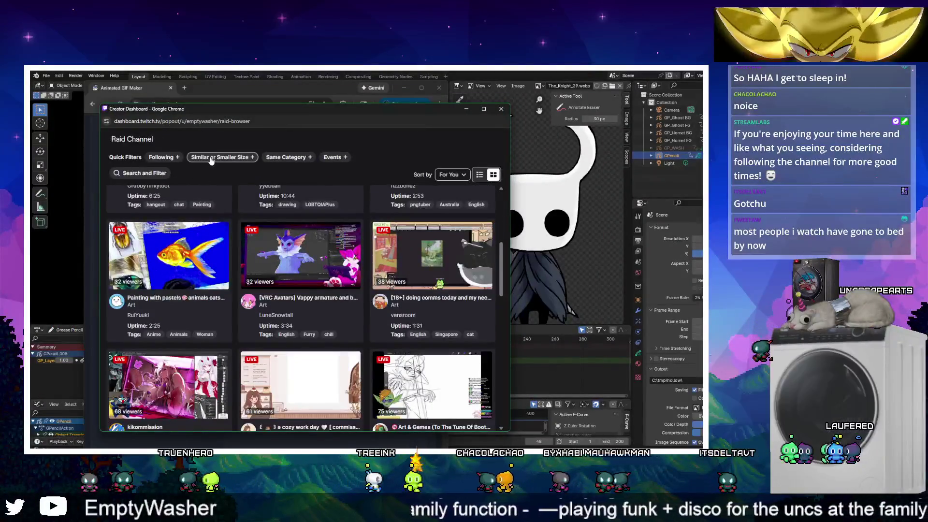
pyautogui.click(294, 158)
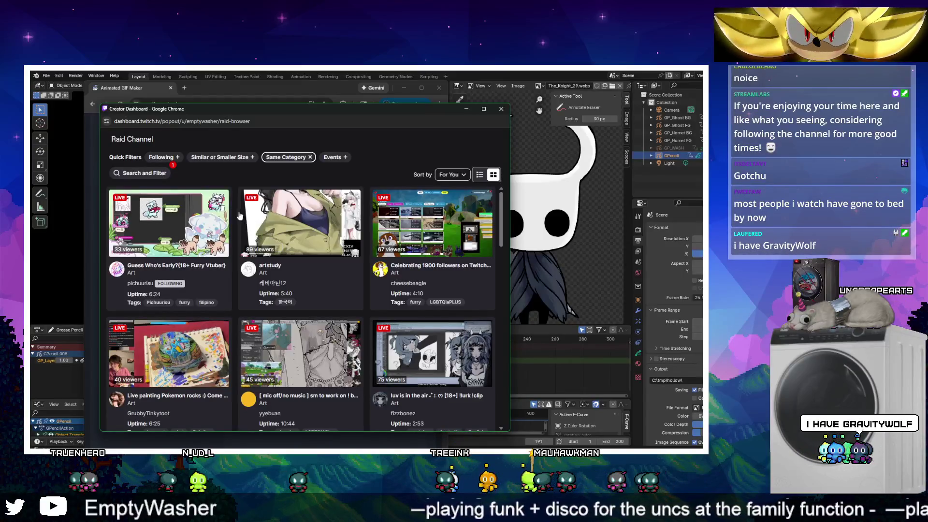
pyautogui.scroll(-2, 302, 224)
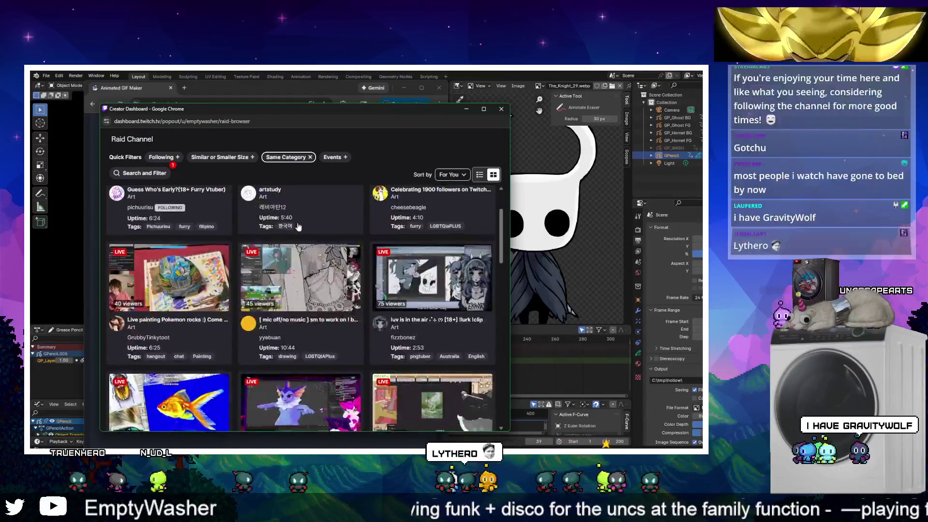
pyautogui.scroll(-10, 313, 245)
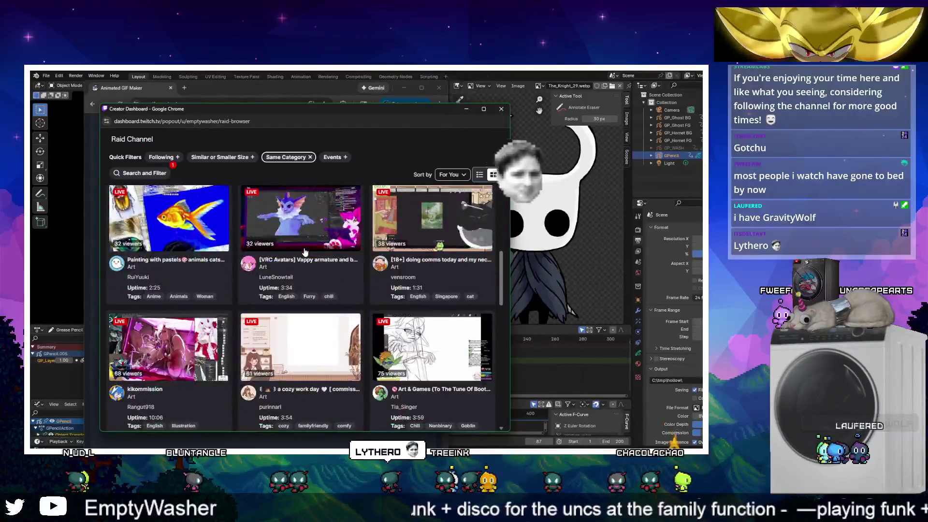
pyautogui.scroll(-1, 301, 240)
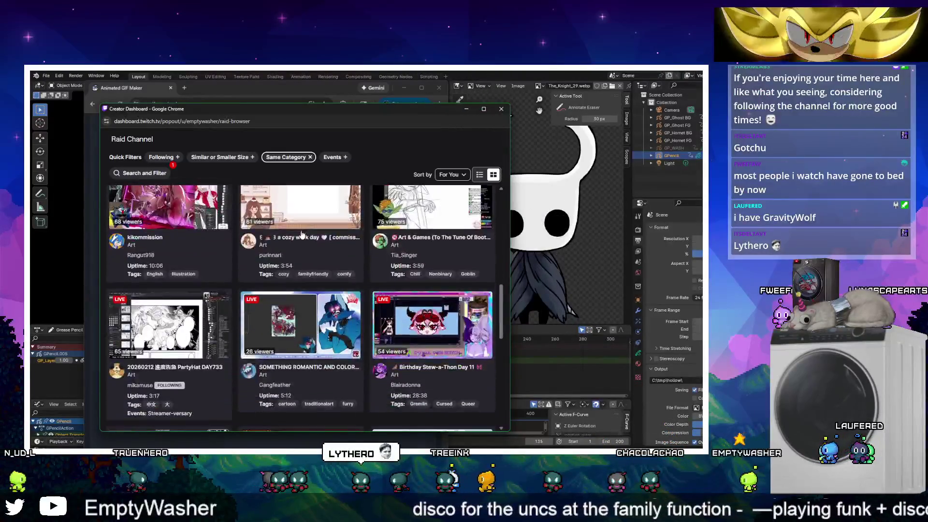
pyautogui.scroll(-2, 299, 235)
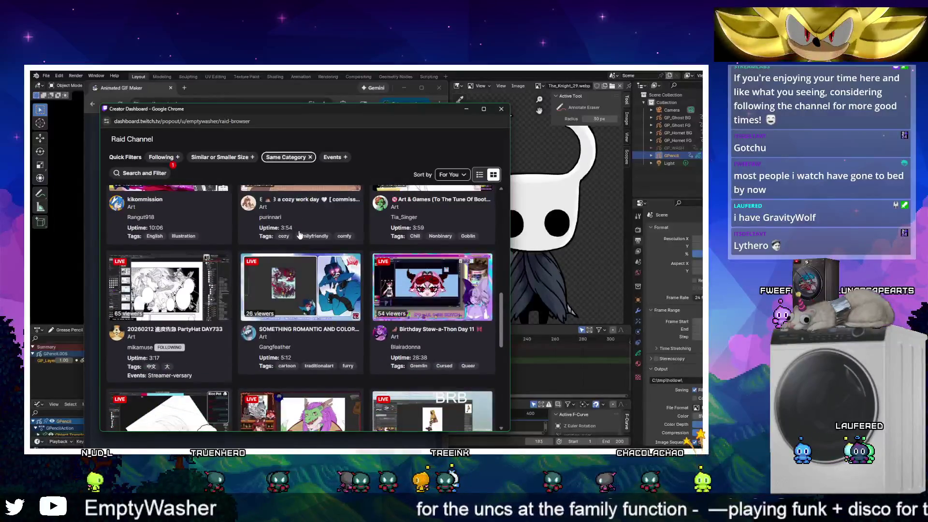
pyautogui.scroll(-4, 300, 233)
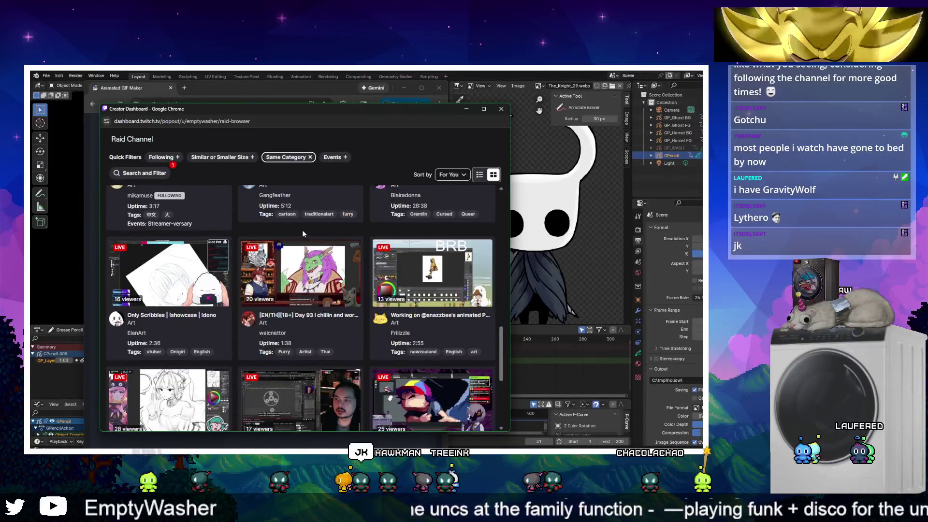
pyautogui.scroll(-1, 312, 228)
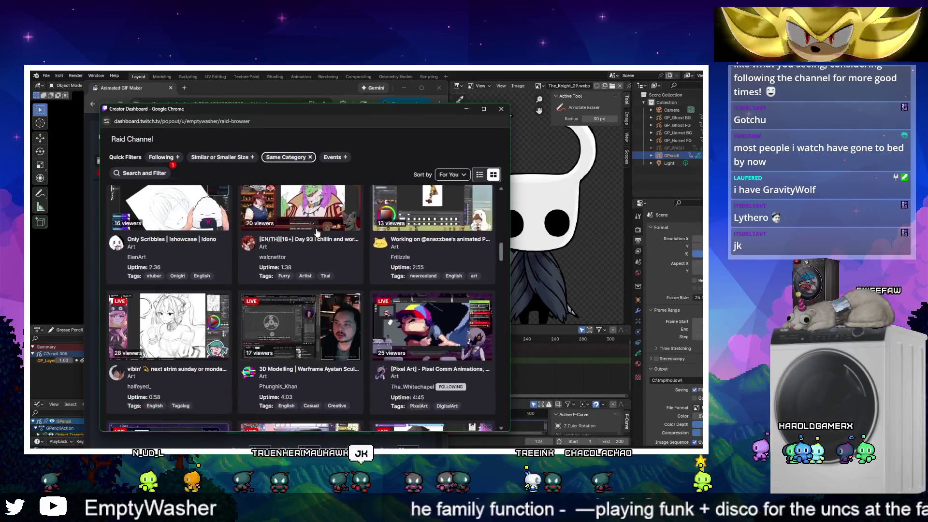
pyautogui.scroll(-2, 316, 233)
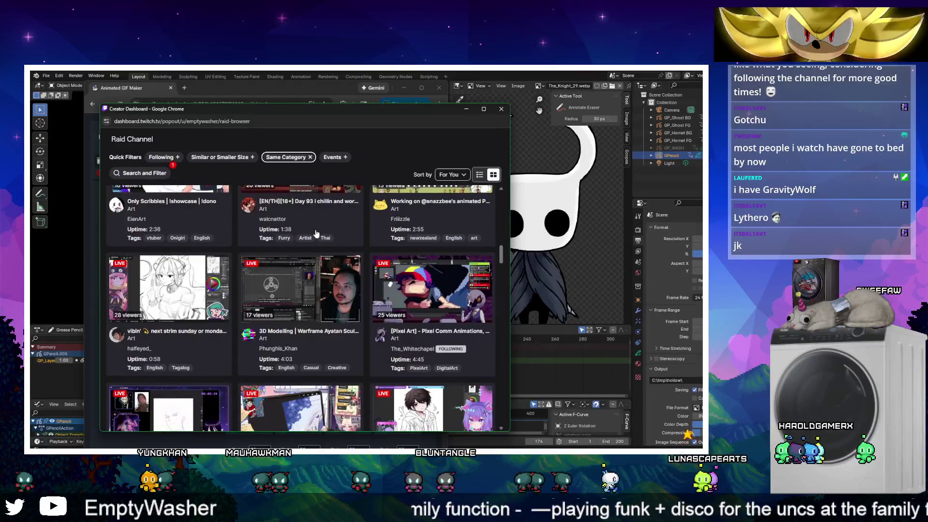
pyautogui.scroll(-5, 315, 234)
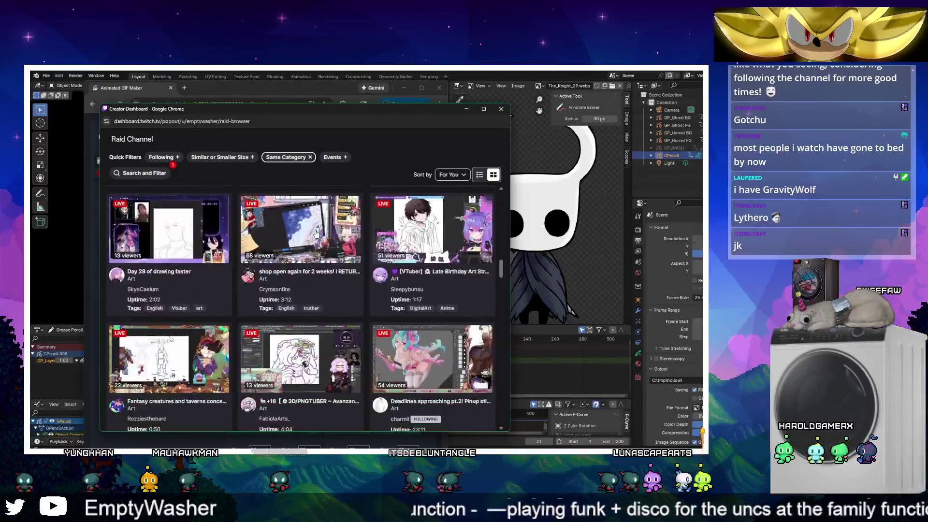
pyautogui.scroll(-6, 315, 234)
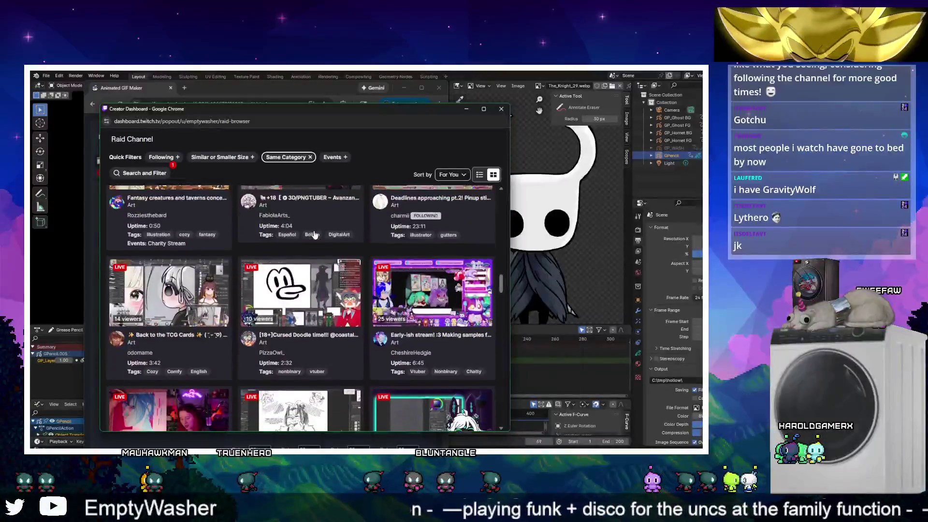
pyautogui.scroll(-8, 314, 233)
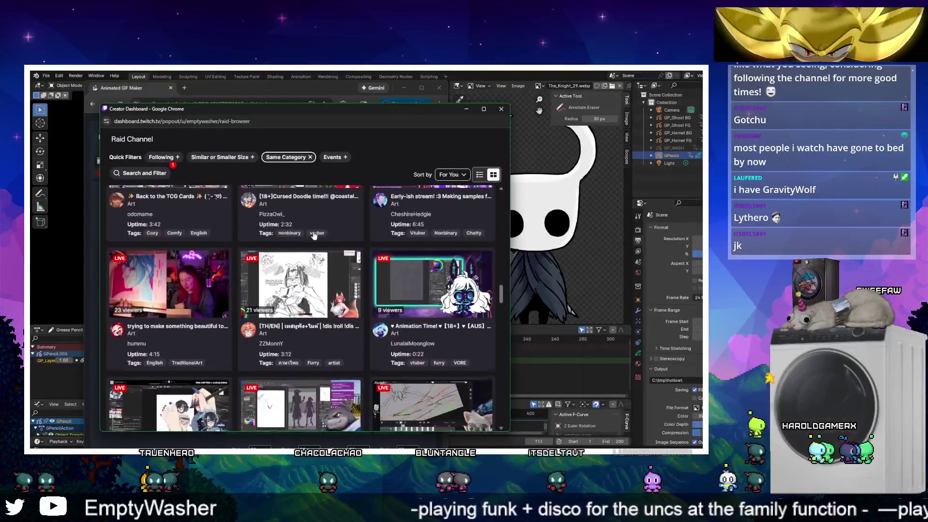
pyautogui.scroll(-4, 314, 235)
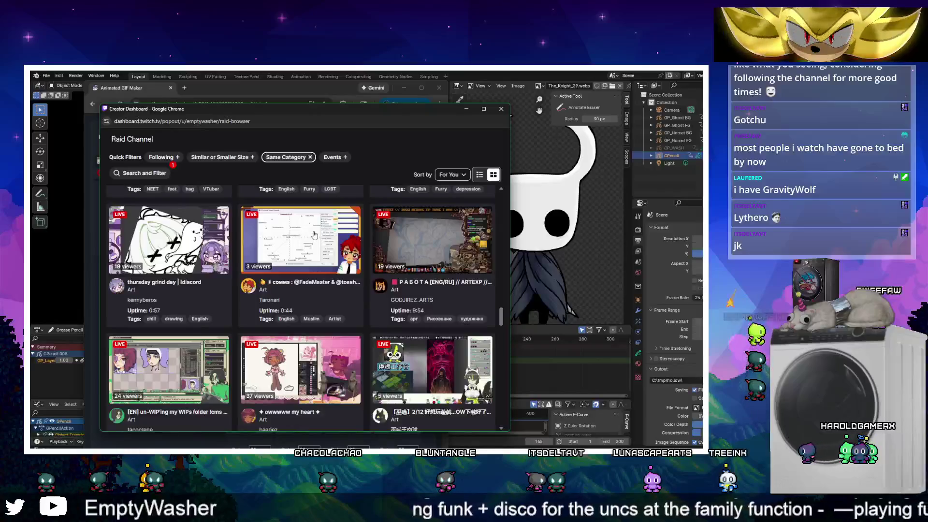
pyautogui.scroll(-5, 314, 235)
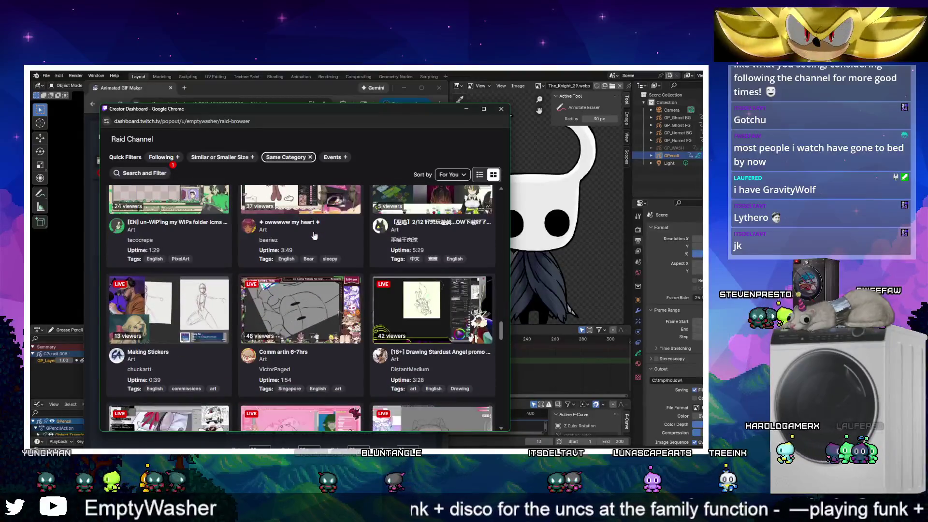
pyautogui.scroll(-4, 314, 235)
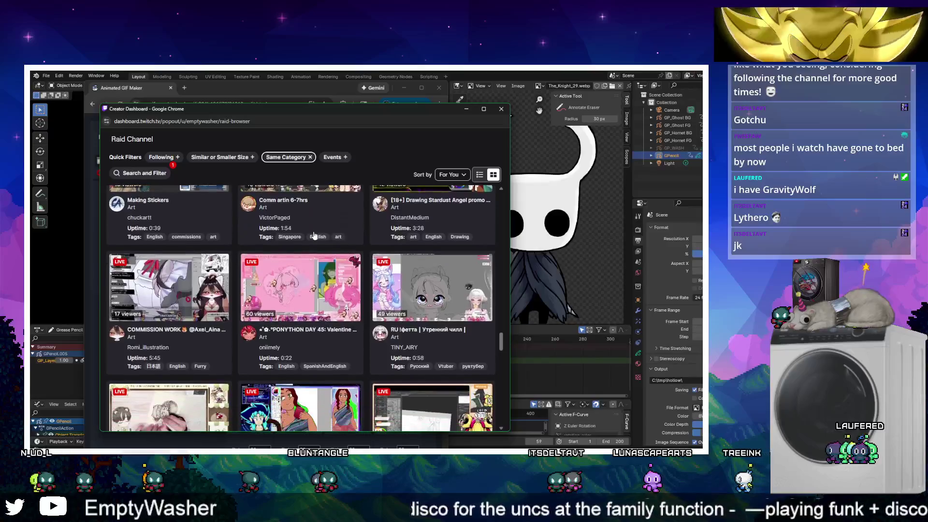
pyautogui.scroll(-5, 314, 235)
pyautogui.scroll(-5, 314, 235)
pyautogui.scroll(-6, 314, 236)
pyautogui.scroll(-6, 314, 235)
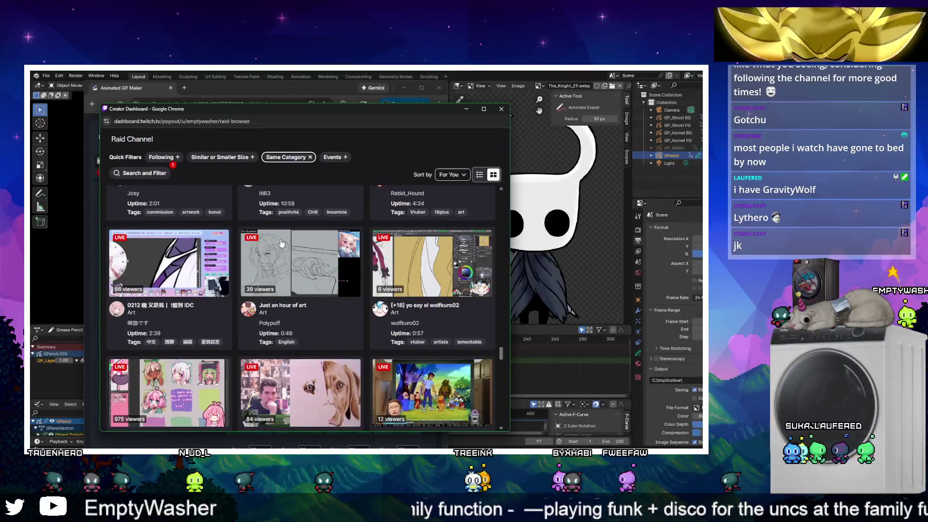
pyautogui.scroll(-4, 281, 243)
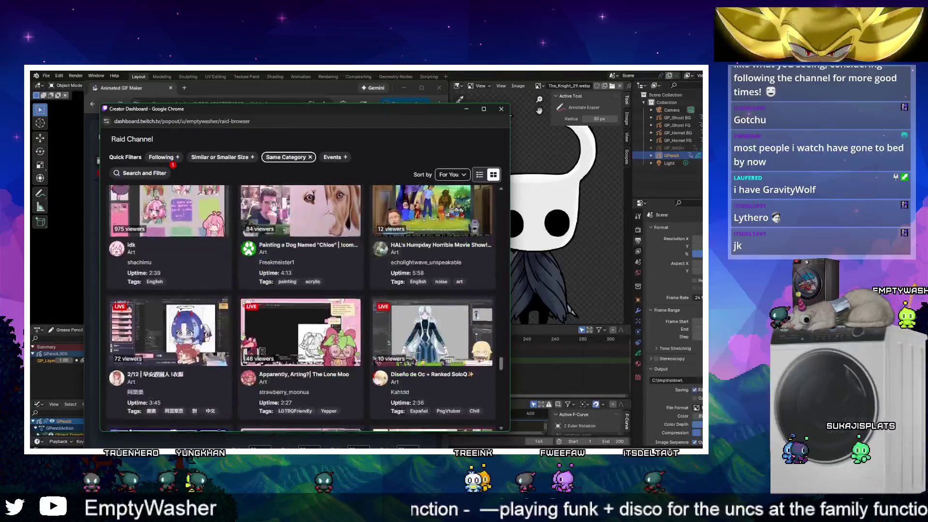
pyautogui.scroll(-1, 364, 300)
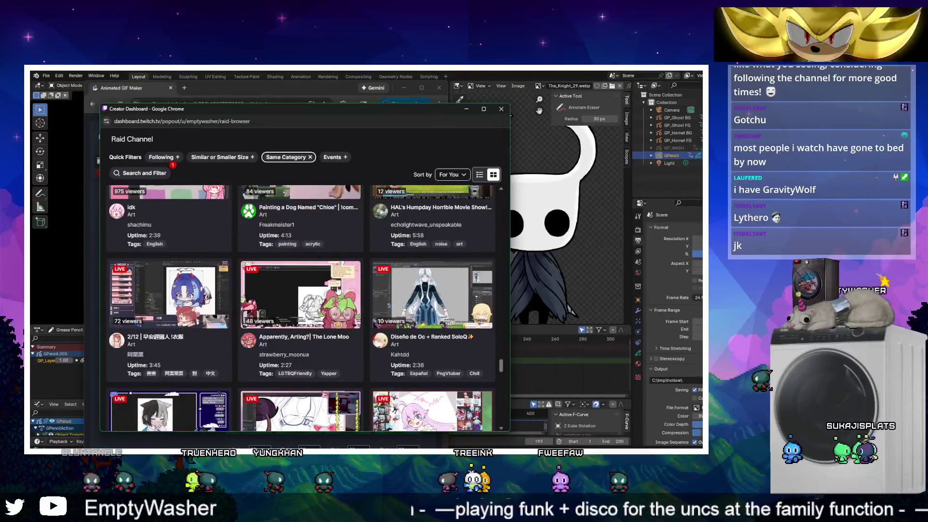
pyautogui.scroll(-5, 334, 292)
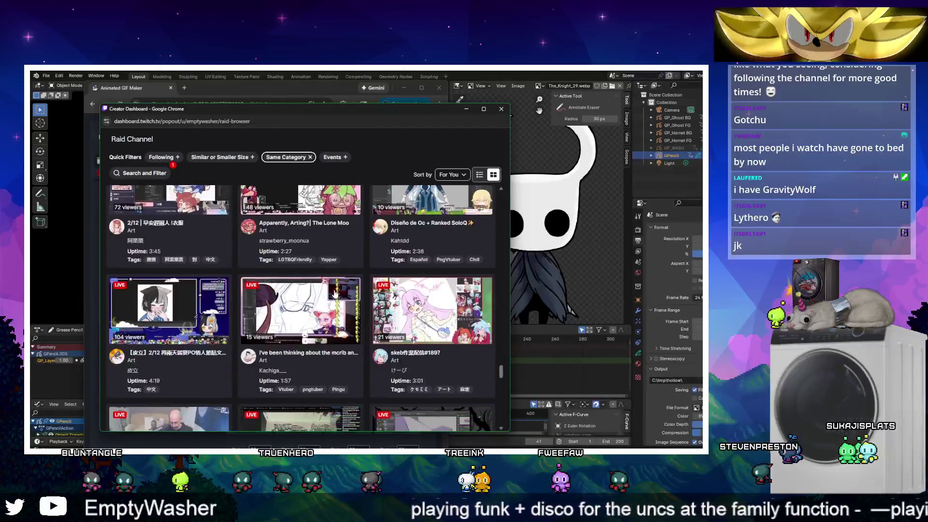
pyautogui.scroll(-5, 335, 288)
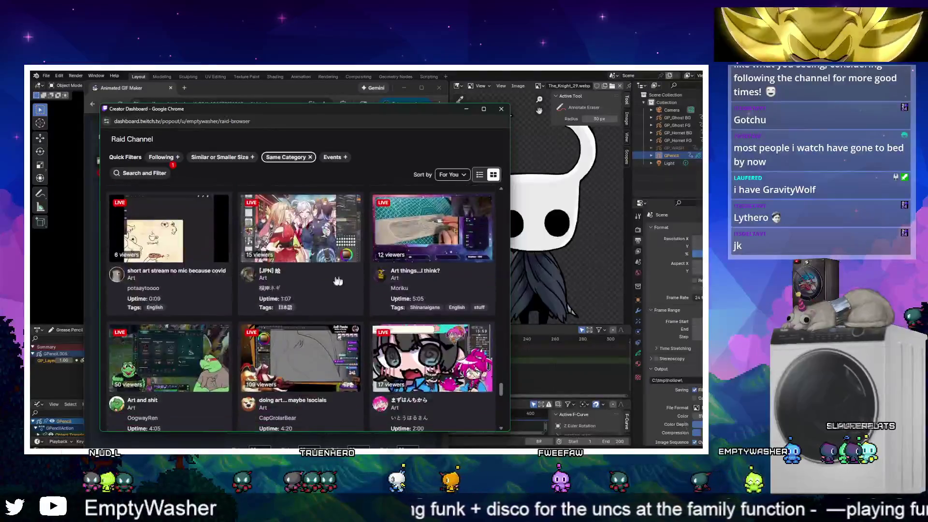
pyautogui.scroll(-5, 426, 232)
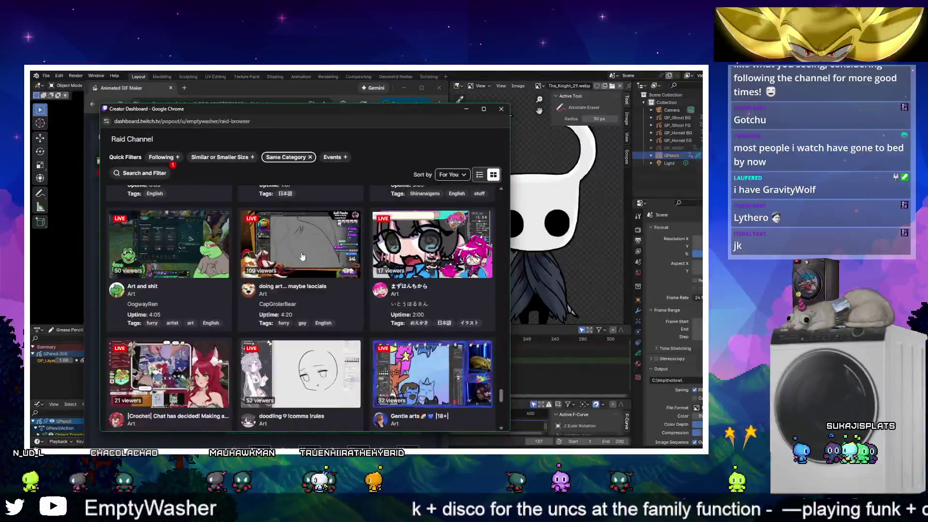
pyautogui.scroll(-3, 402, 272)
# Open a channel's stream preview and move the popup aside to reveal ezgif's frame list
pyautogui.click(215, 330)
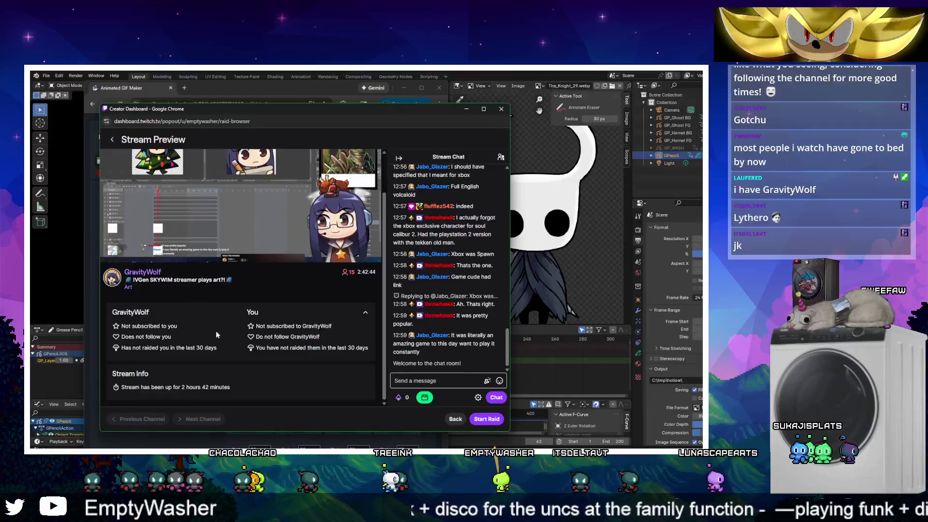
pyautogui.moveTo(252, 247)
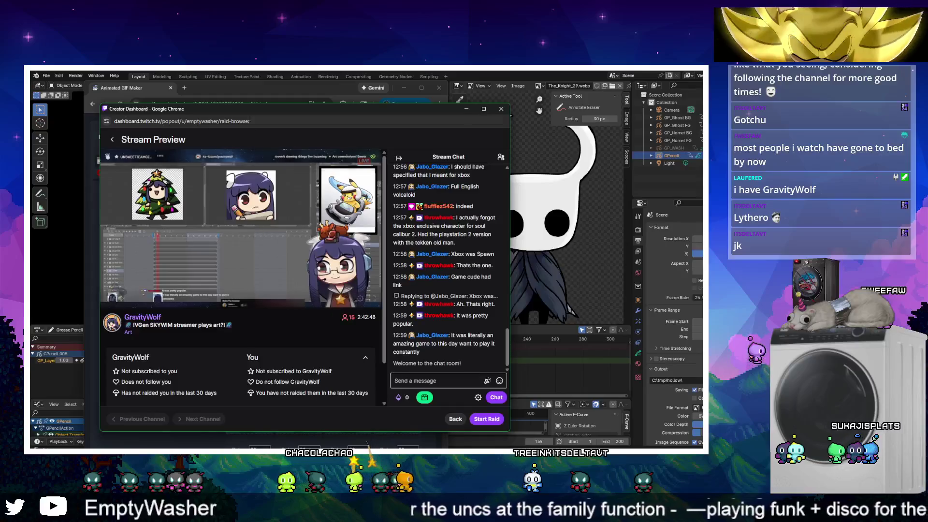
pyautogui.moveTo(277, 109)
pyautogui.mouseDown()
pyautogui.moveTo(213, 153)
pyautogui.moveTo(30, 213)
pyautogui.moveTo(30, 227)
pyautogui.mouseUp()
pyautogui.scroll(-10, 217, 269)
# Give all 200 frames a delay of 4 (25 FPS) and generate the animated GIF
pyautogui.scroll(-20, 216, 276)
pyautogui.scroll(-15, 208, 295)
pyautogui.scroll(12, 200, 300)
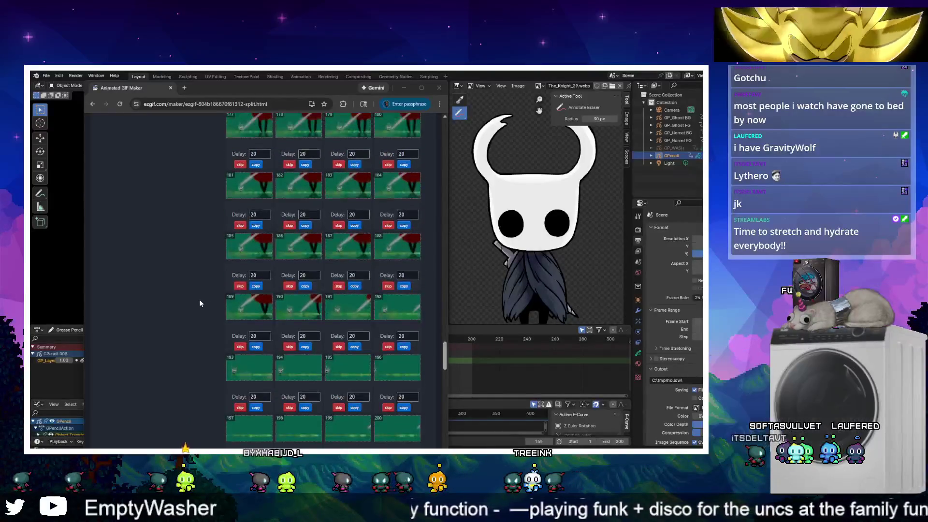
pyautogui.scroll(-5, 201, 303)
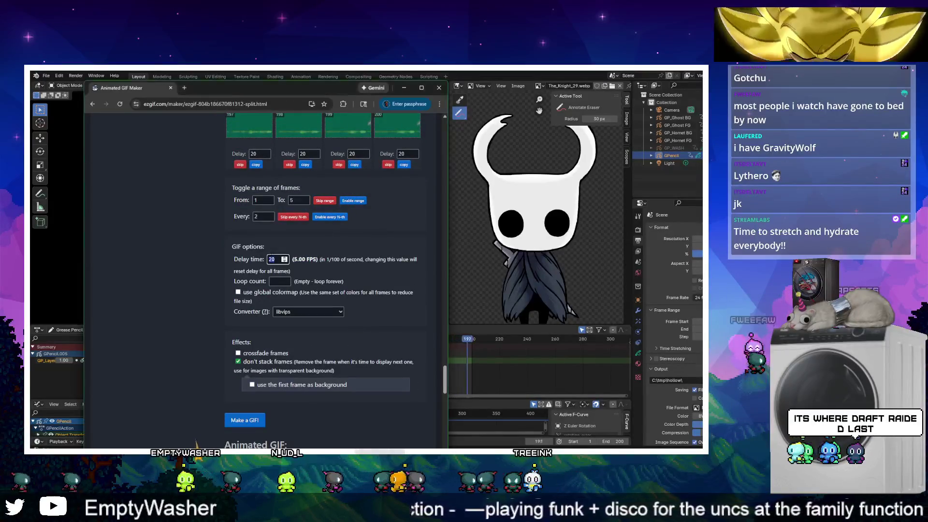
pyautogui.write('4')
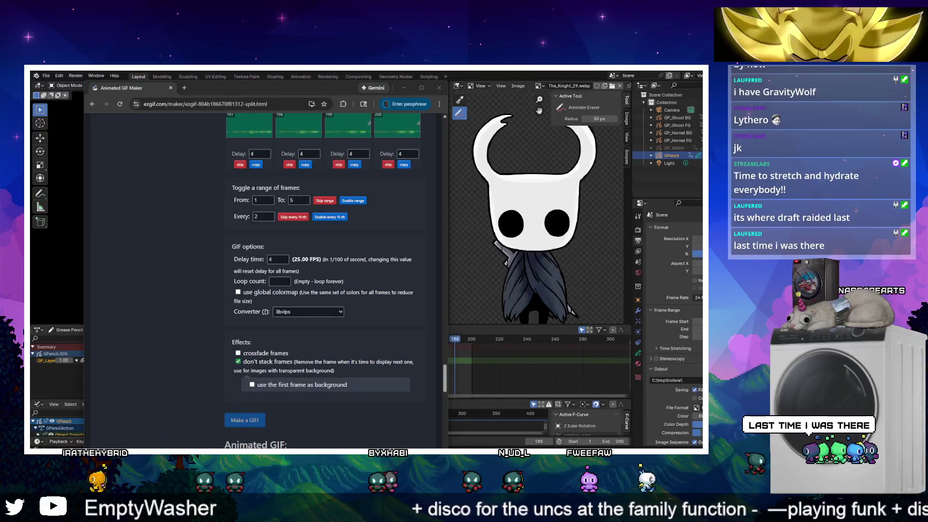
pyautogui.scroll(-5, 216, 391)
pyautogui.scroll(4, 296, 288)
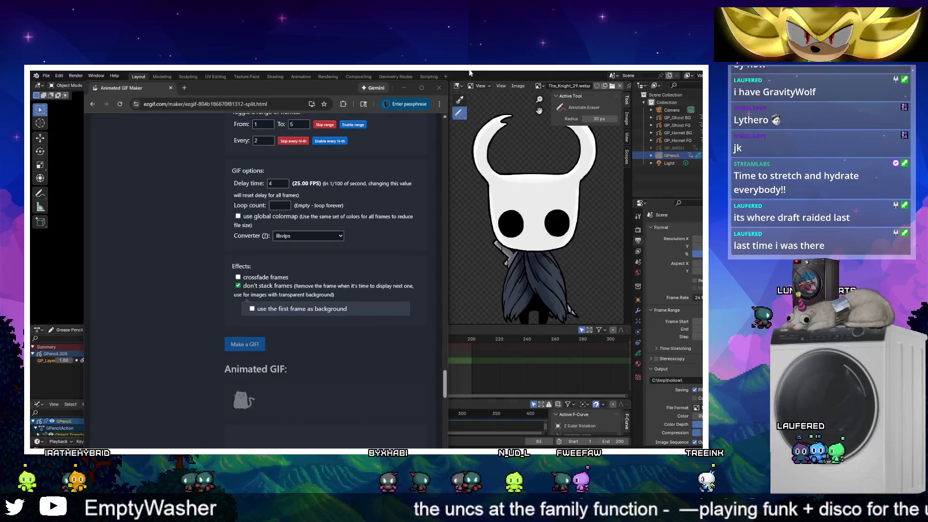
pyautogui.scroll(-2, 263, 279)
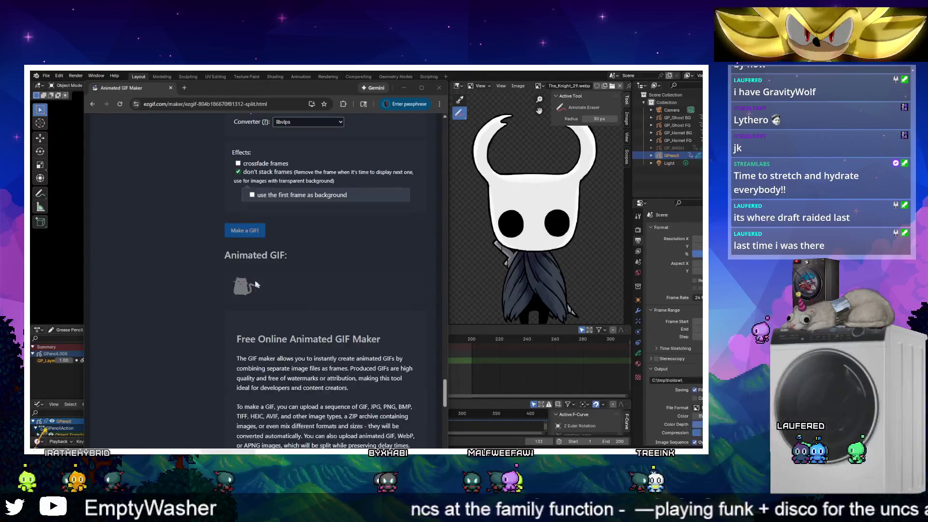
pyautogui.click(234, 236)
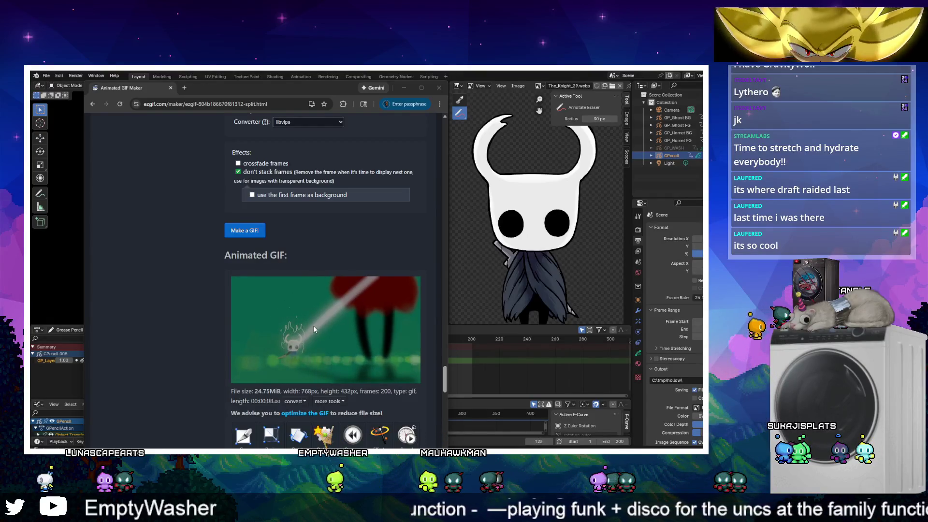
# Save the GIF to Downloads as Hollow Concept.gif, then minimize the browser
pyautogui.rightClick(313, 325)
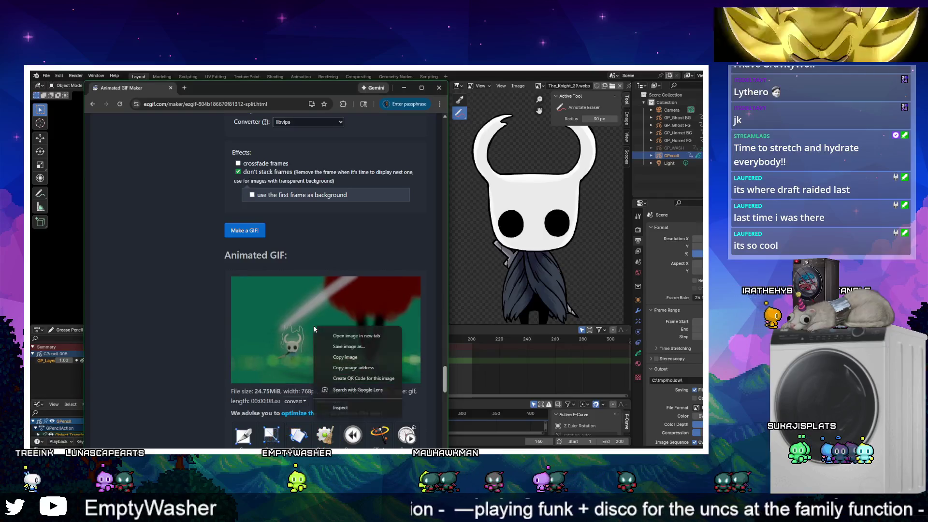
pyautogui.click(343, 346)
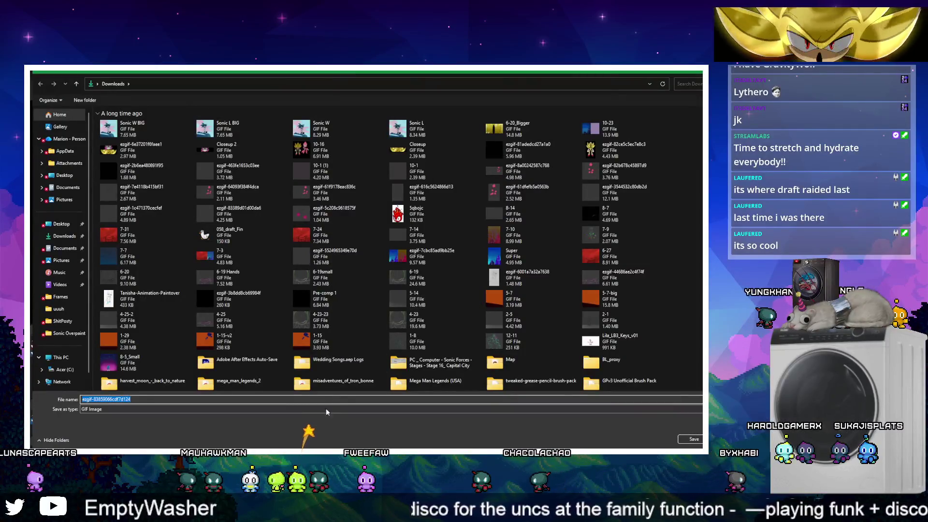
pyautogui.write('Hollo')
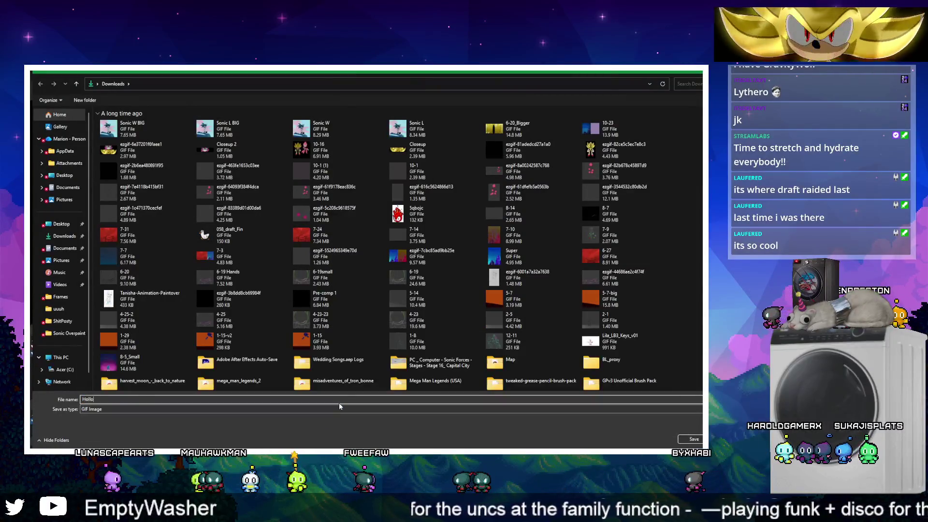
pyautogui.write('w Con')
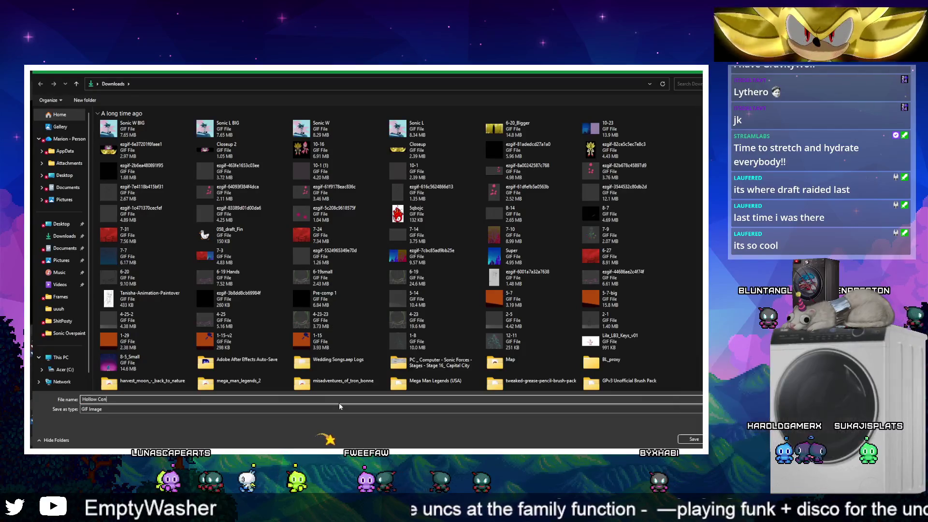
pyautogui.write('cept')
pyautogui.press('Return')
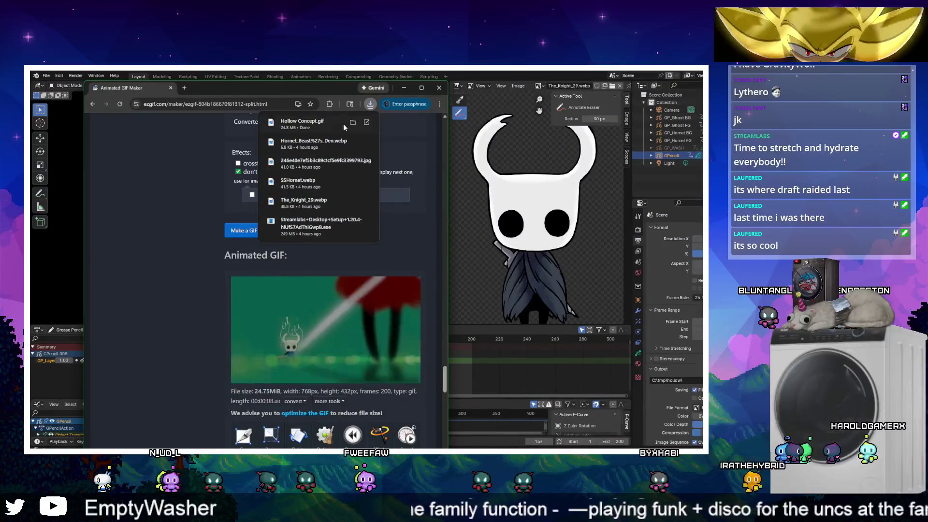
pyautogui.moveTo(352, 125)
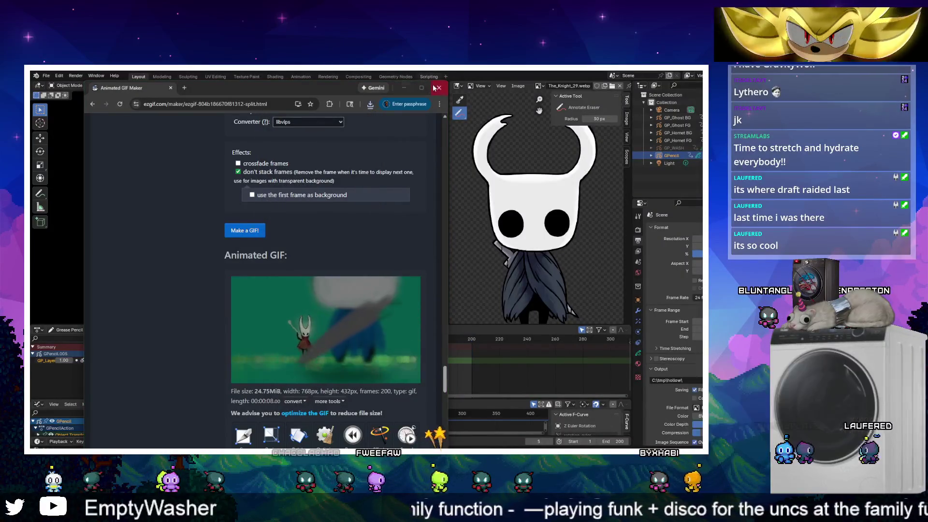
pyautogui.click(404, 88)
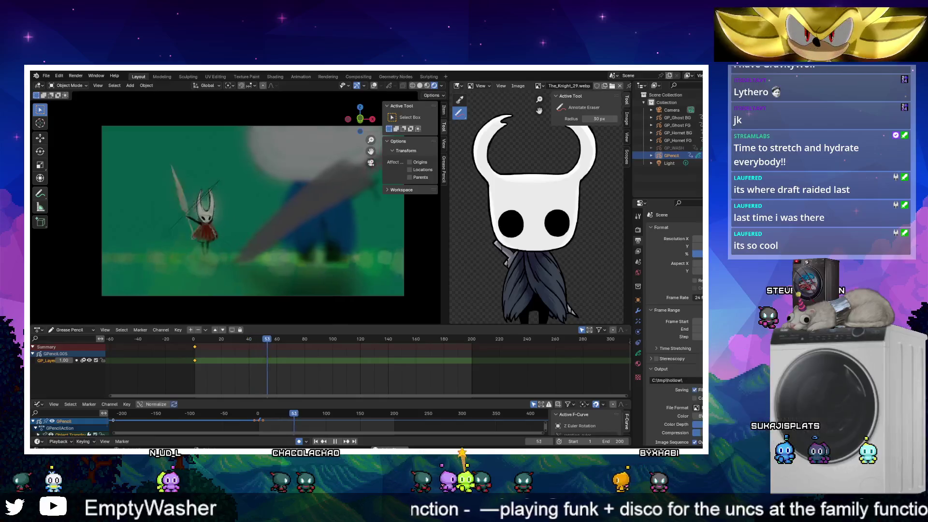